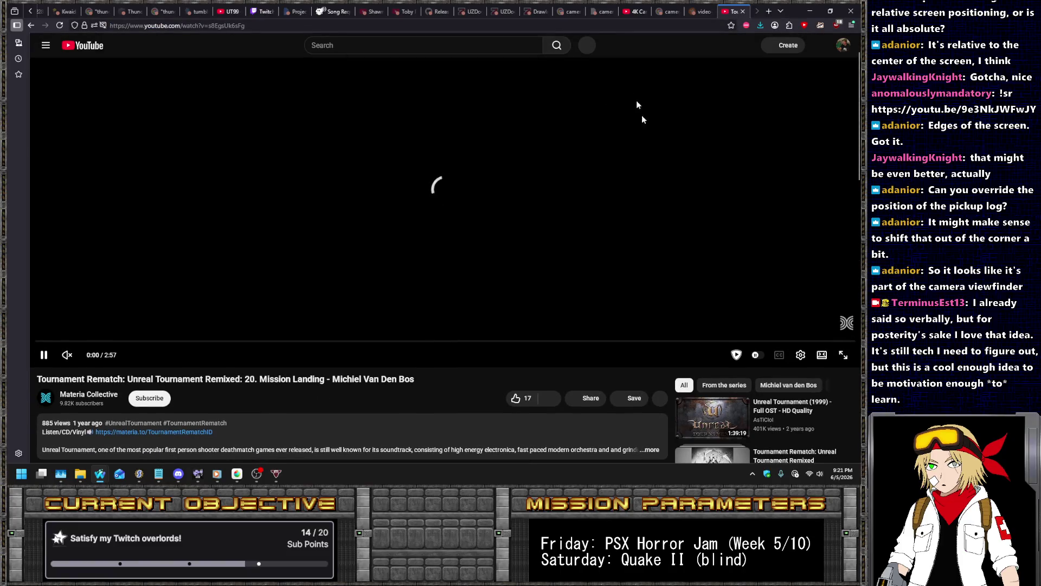
# - Request the copied Mission Landing remix link in Nightbot's song queue
pyautogui.click(318, 10)
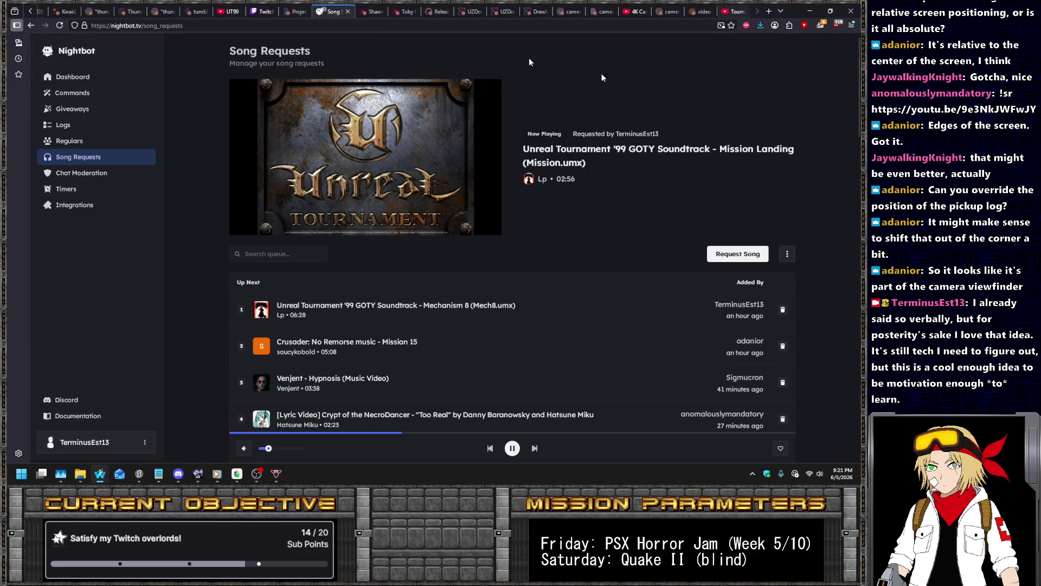
pyautogui.click(747, 261)
pyautogui.hotkey('ctrl', 'v')
pyautogui.click(514, 293)
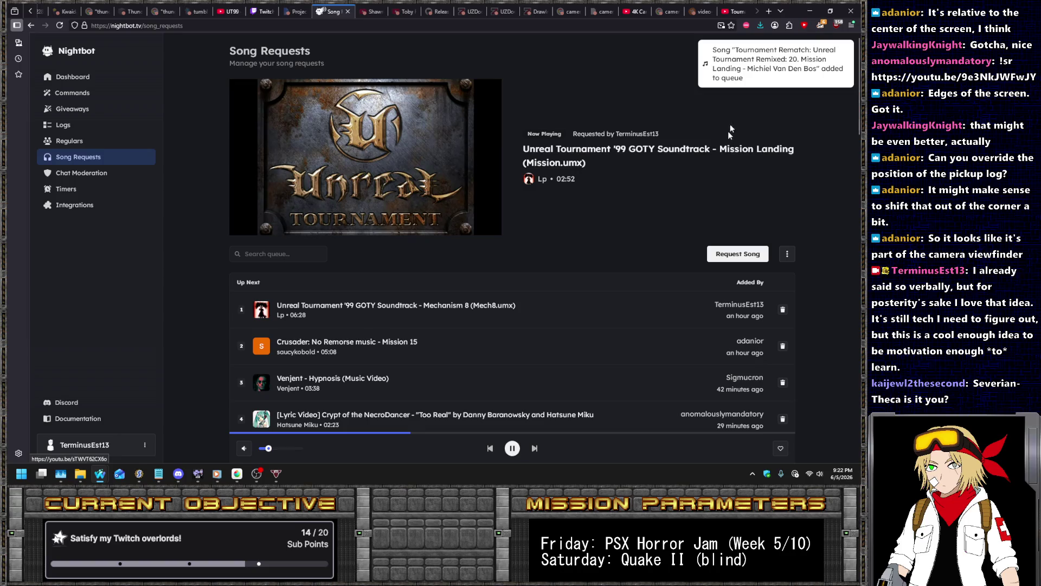
# - Copy a clean YouTube link for Fire Breather from the playlist
pyautogui.click(724, 8)
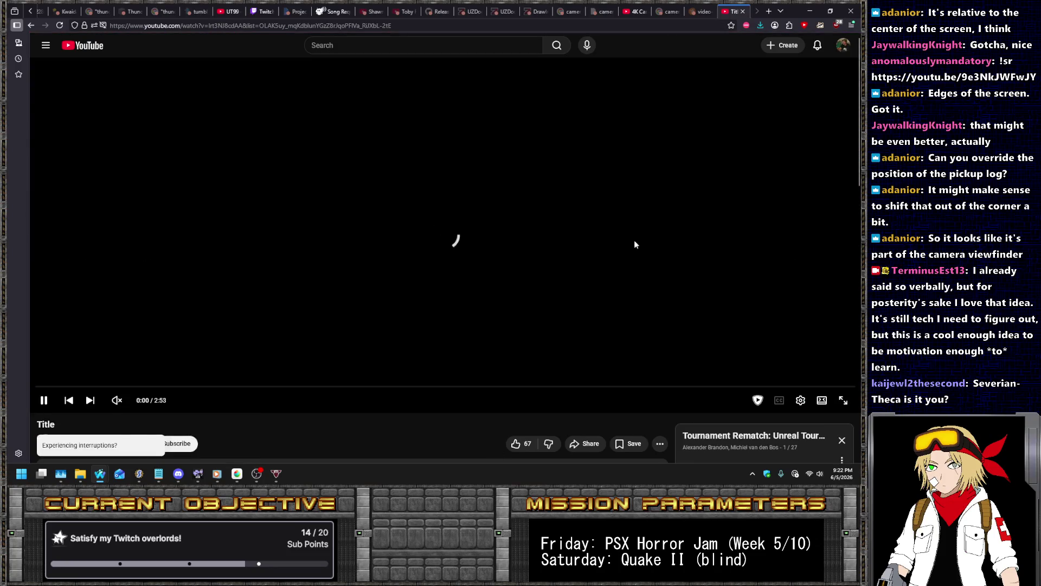
pyautogui.scroll(-5, 635, 244)
pyautogui.scroll(-3, 770, 228)
pyautogui.scroll(-3, 796, 218)
pyautogui.scroll(-3, 798, 216)
pyautogui.scroll(-5, 798, 216)
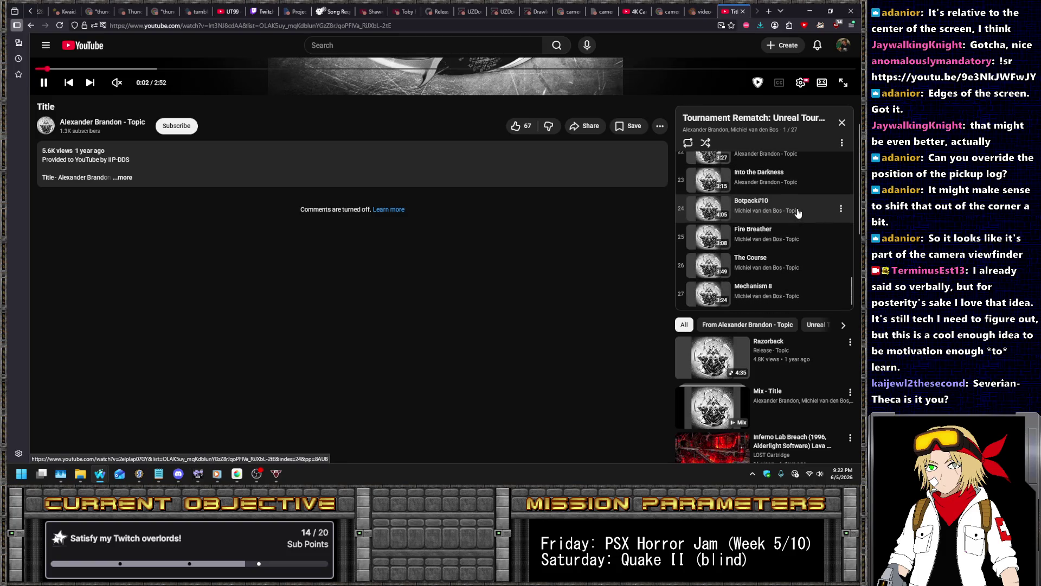
pyautogui.rightClick(759, 237)
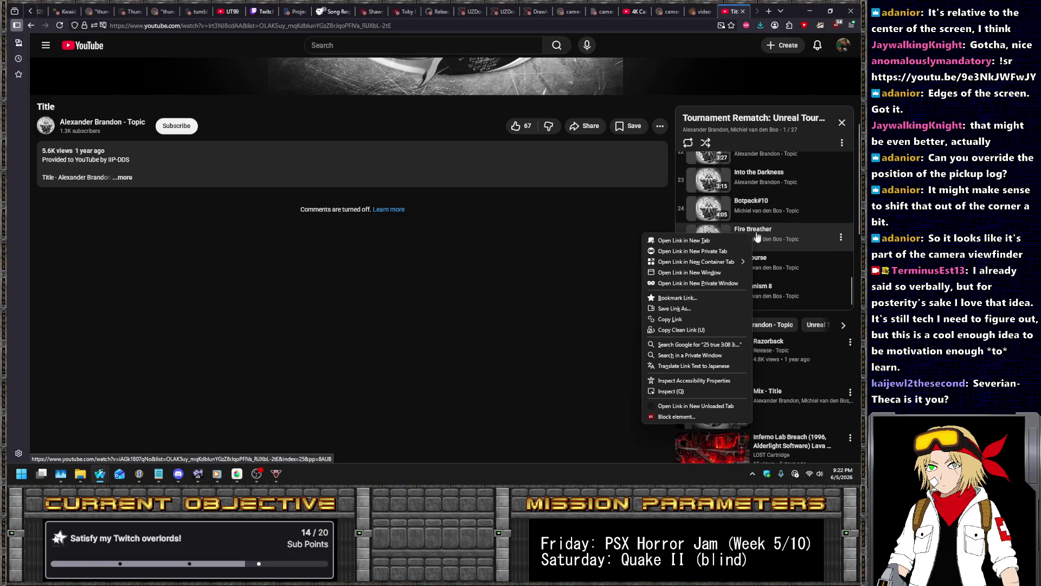
pyautogui.click(675, 328)
pyautogui.click(699, 7)
pyautogui.click(734, 10)
# - Request Fire Breather in Nightbot after trimming the &list= playlist part from the URL
pyautogui.click(334, 11)
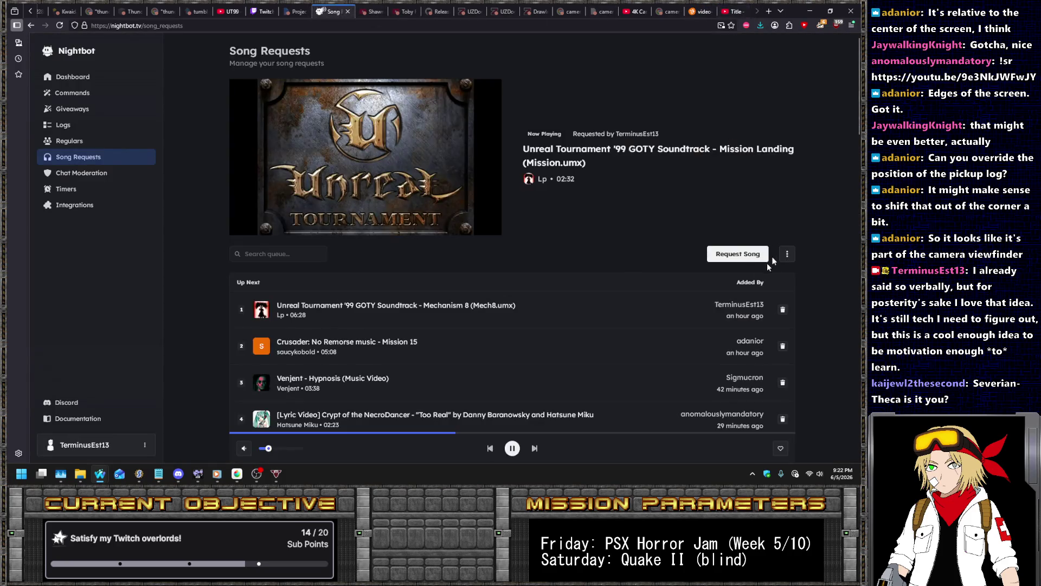
pyautogui.click(743, 254)
pyautogui.hotkey('ctrl', 'v')
pyautogui.hotkey('ctrl', 'shift', 'Left')
pyautogui.hotkey('ctrl', 'shift', 'Left')
pyautogui.hotkey('ctrl', 'shift', 'Left')
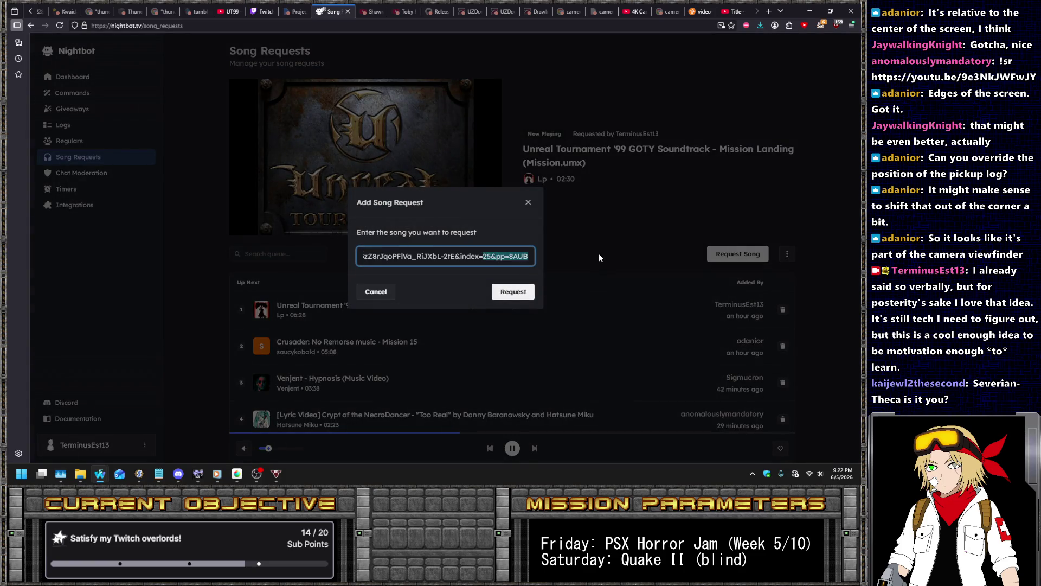
pyautogui.hotkey('shift', 'Left')
pyautogui.press('BackSpace')
pyautogui.press('Return')
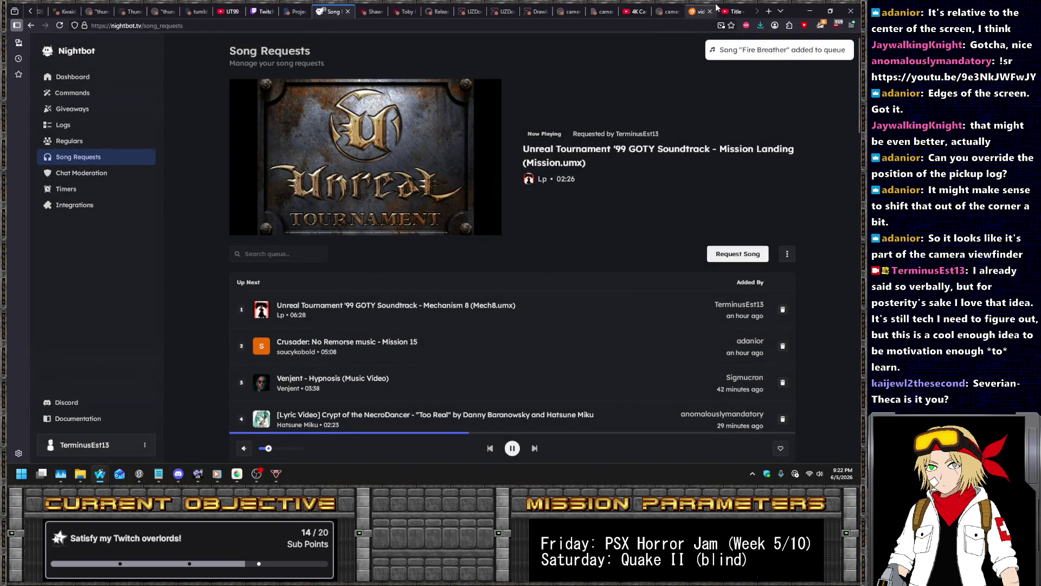
pyautogui.click(735, 10)
# - Copy a clean link for Mechanism 8 and request it in Nightbot
pyautogui.rightClick(759, 287)
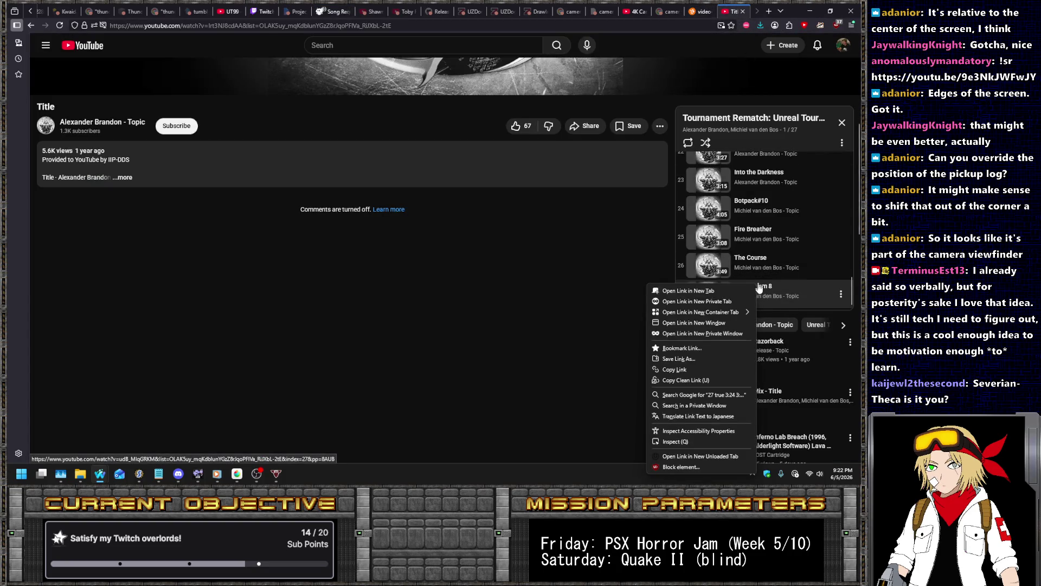
pyautogui.click(674, 380)
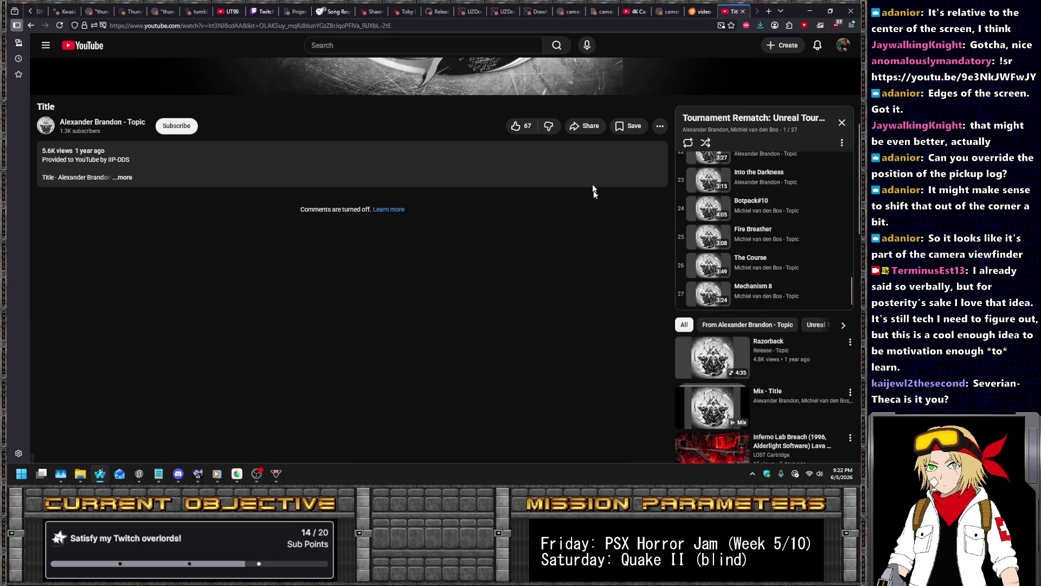
pyautogui.click(328, 10)
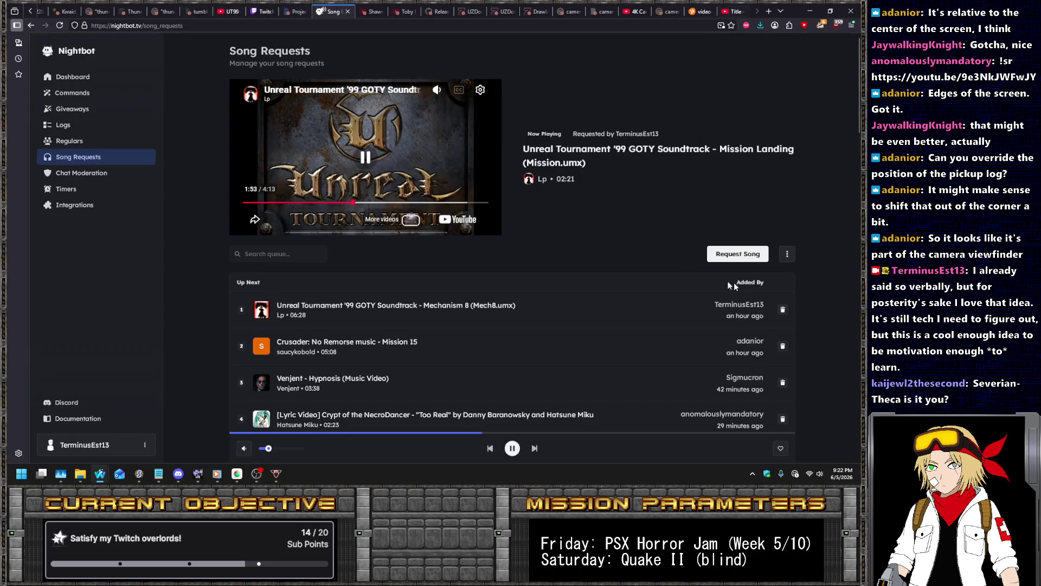
pyautogui.click(746, 253)
pyautogui.hotkey('ctrl', 'v')
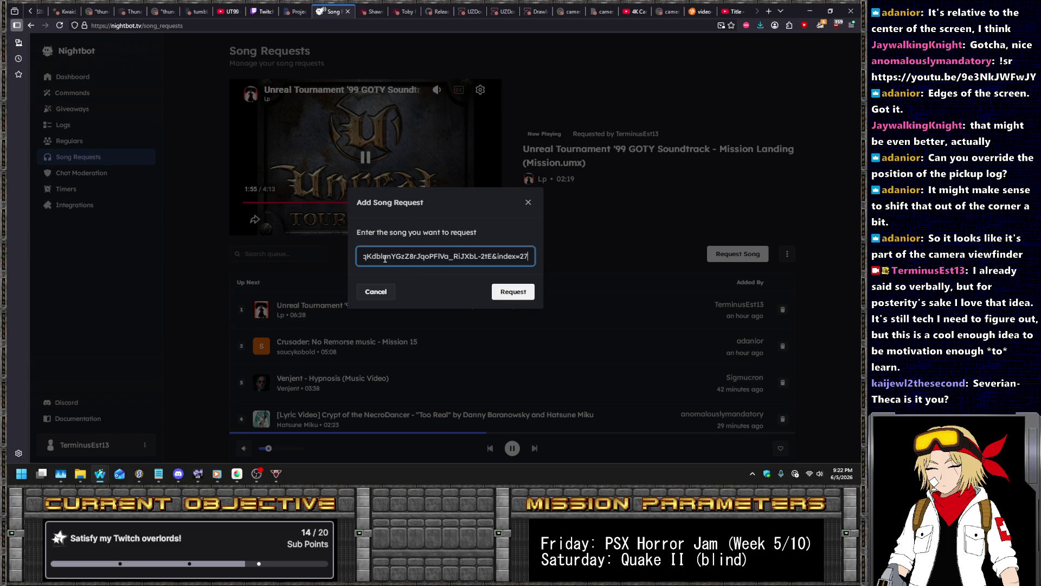
pyautogui.press('Return')
# - Confirm Mechanism 8 is 17th in the queue, then bring MediBang Paint Pro forward
pyautogui.scroll(-8, 599, 272)
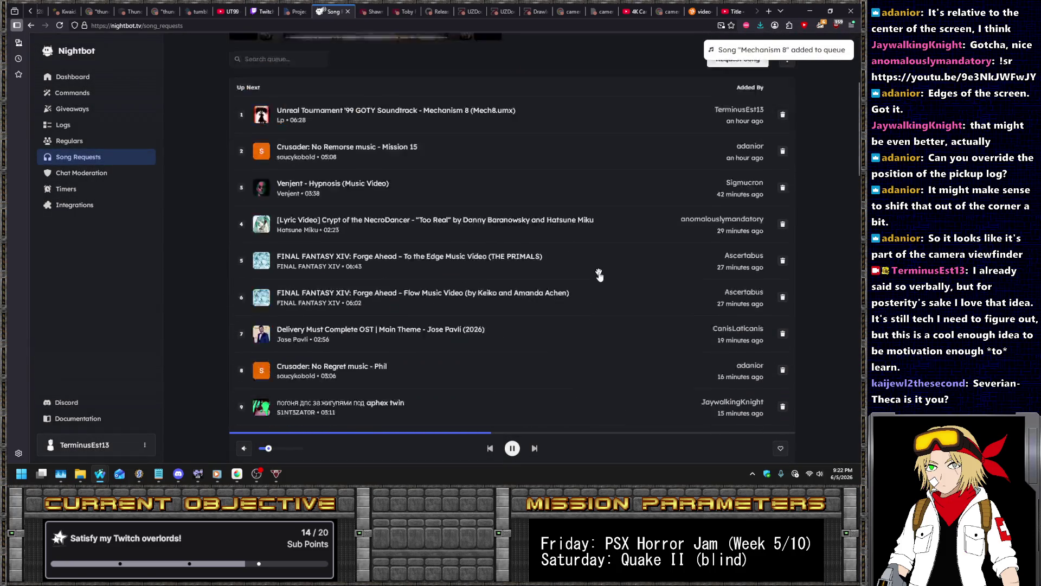
pyautogui.scroll(-4, 599, 272)
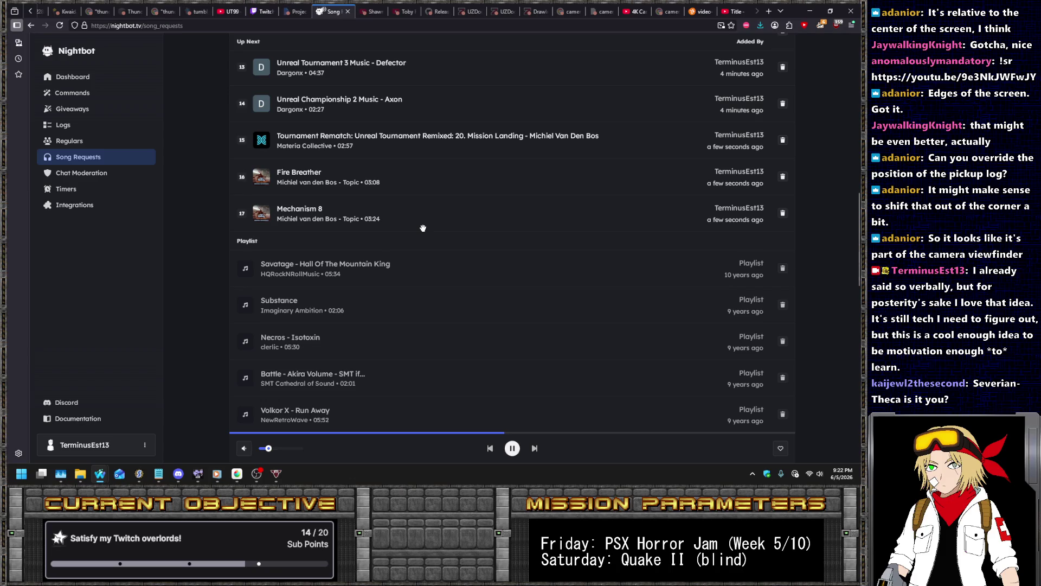
pyautogui.scroll(12, 423, 227)
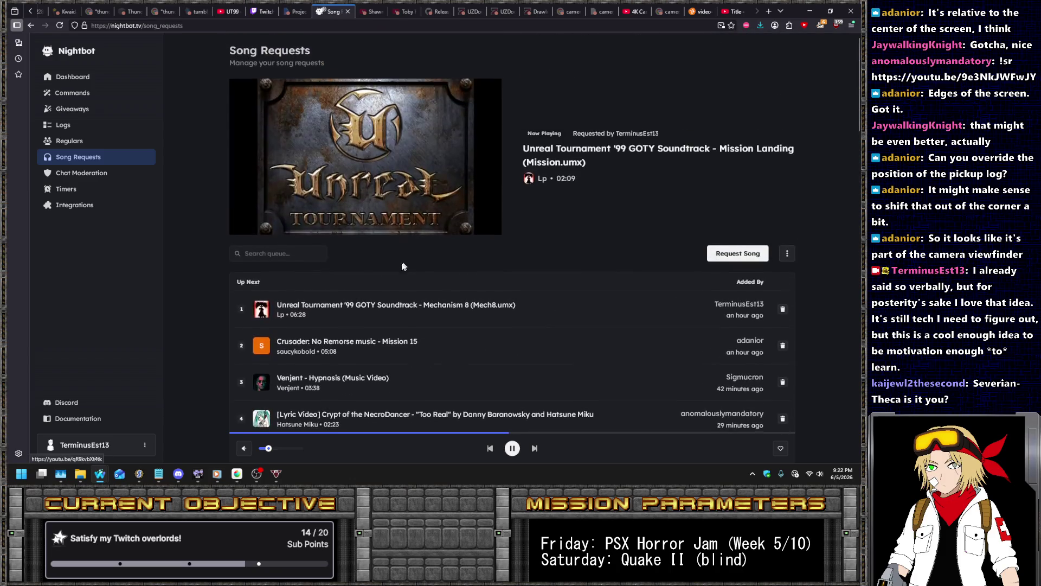
pyautogui.click(237, 473)
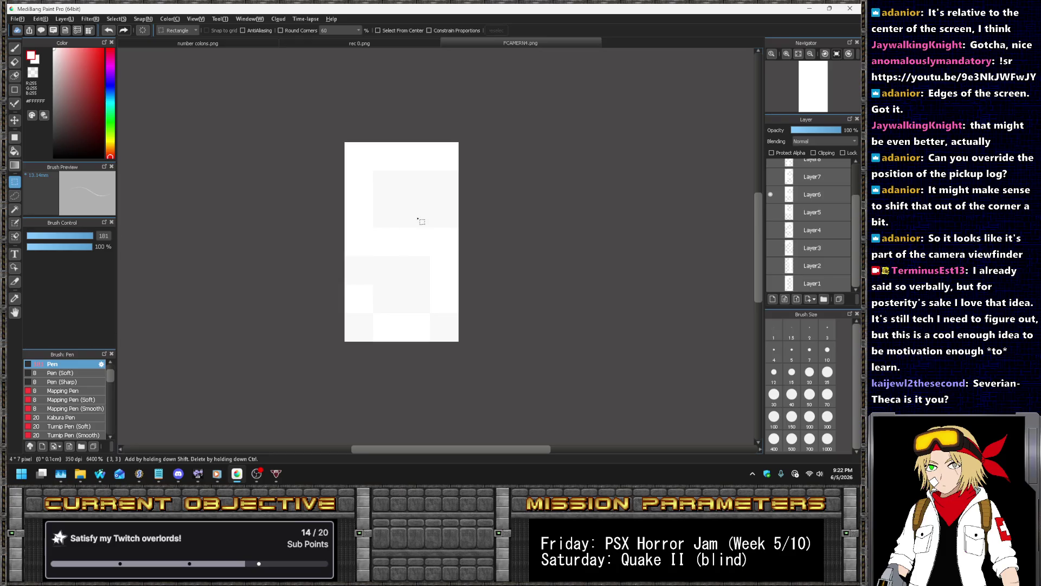
# - Save the glyph via Save As in JPEG format, dismissing the layers warning
pyautogui.hscroll(-1, 486, 194)
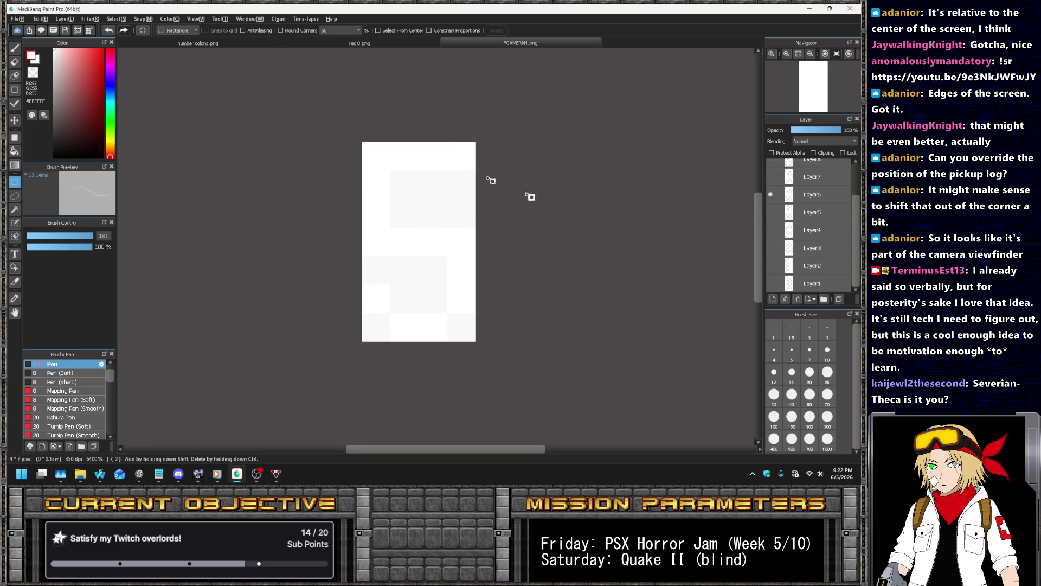
pyautogui.click(18, 20)
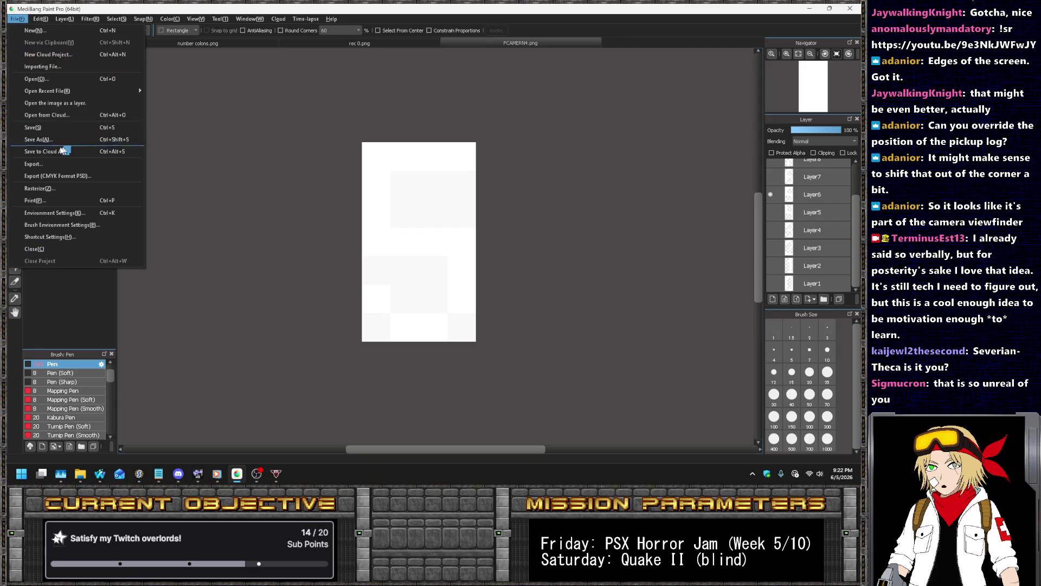
pyautogui.click(32, 137)
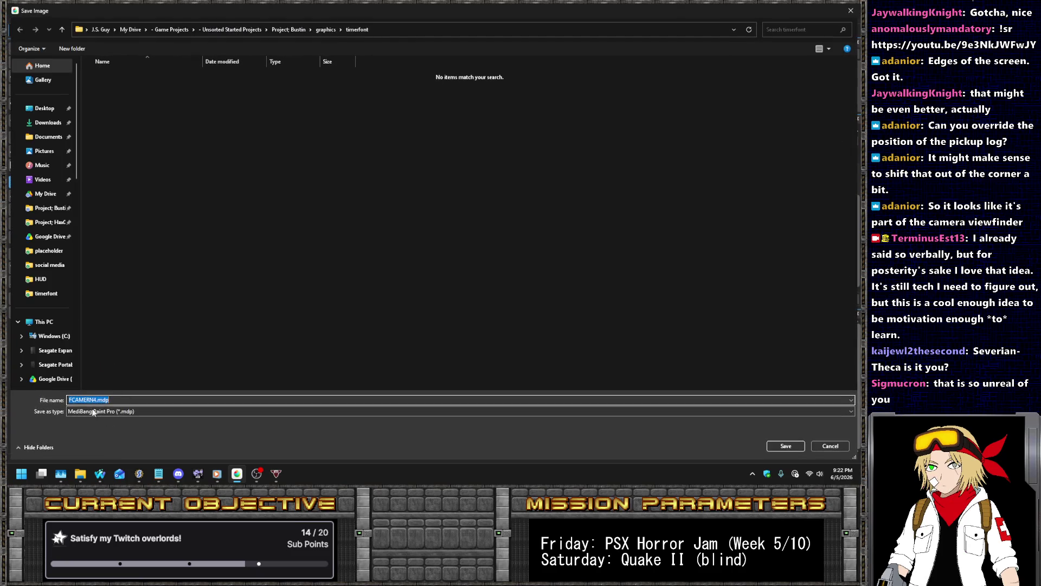
pyautogui.click(98, 410)
pyautogui.click(97, 428)
pyautogui.click(136, 398)
pyautogui.press('Return')
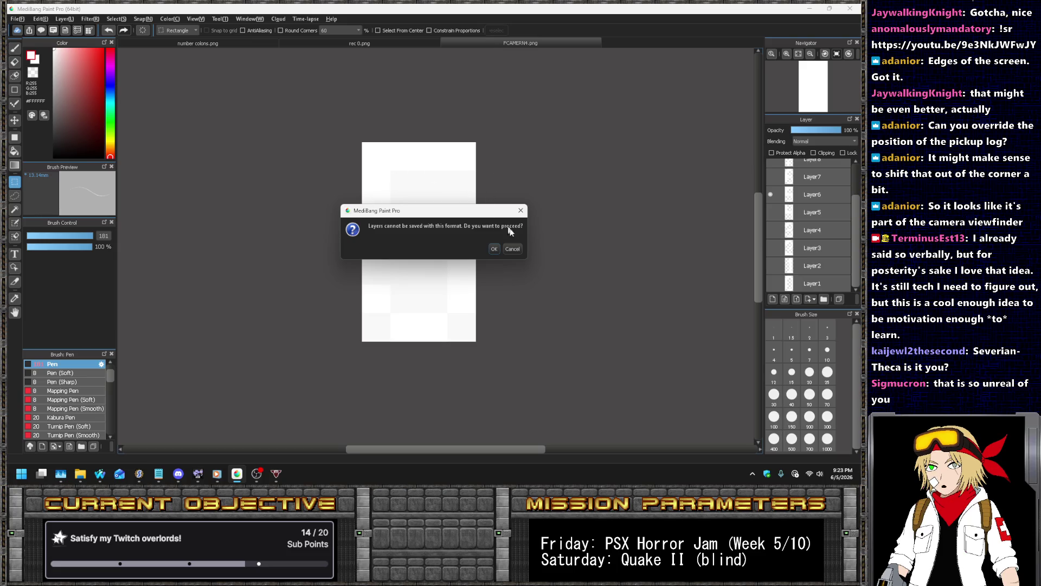
pyautogui.click(509, 250)
# - Re-save the glyph as FCAMERN5.png in PNG format
pyautogui.click(18, 19)
pyautogui.click(59, 141)
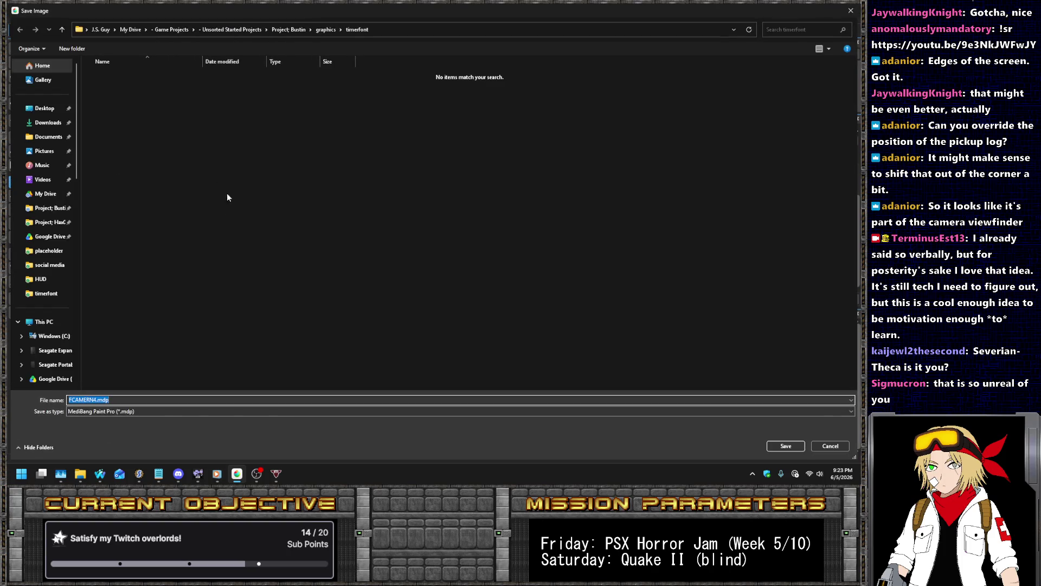
pyautogui.click(128, 411)
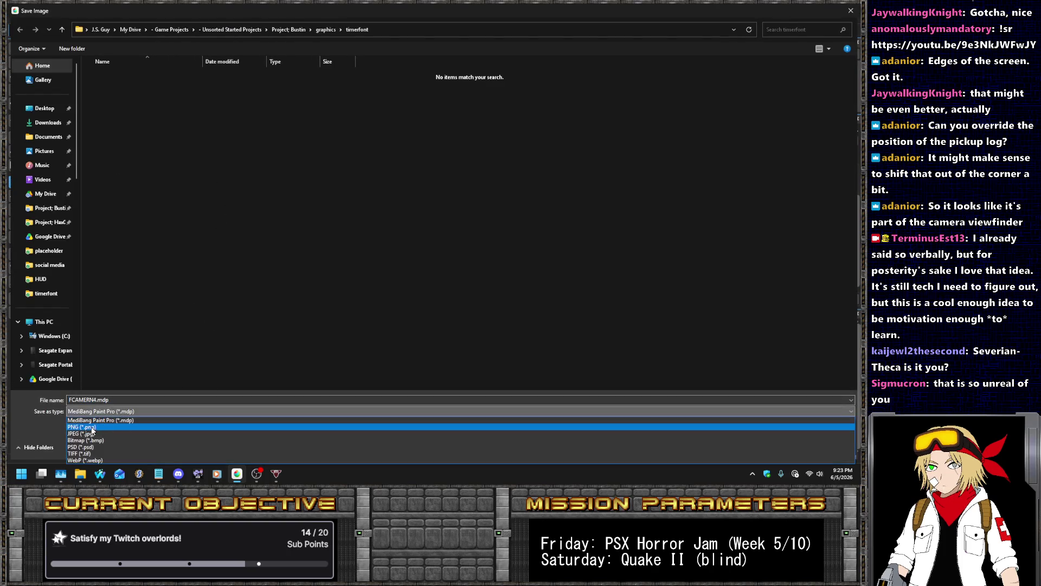
pyautogui.click(95, 425)
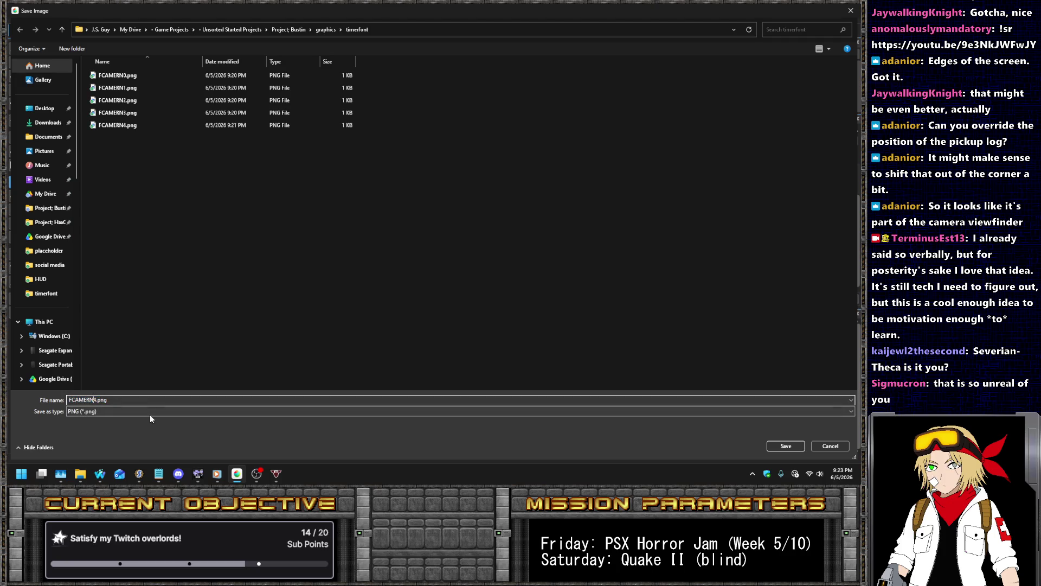
pyautogui.press('Return')
pyautogui.press('Return')
pyautogui.press('Return')
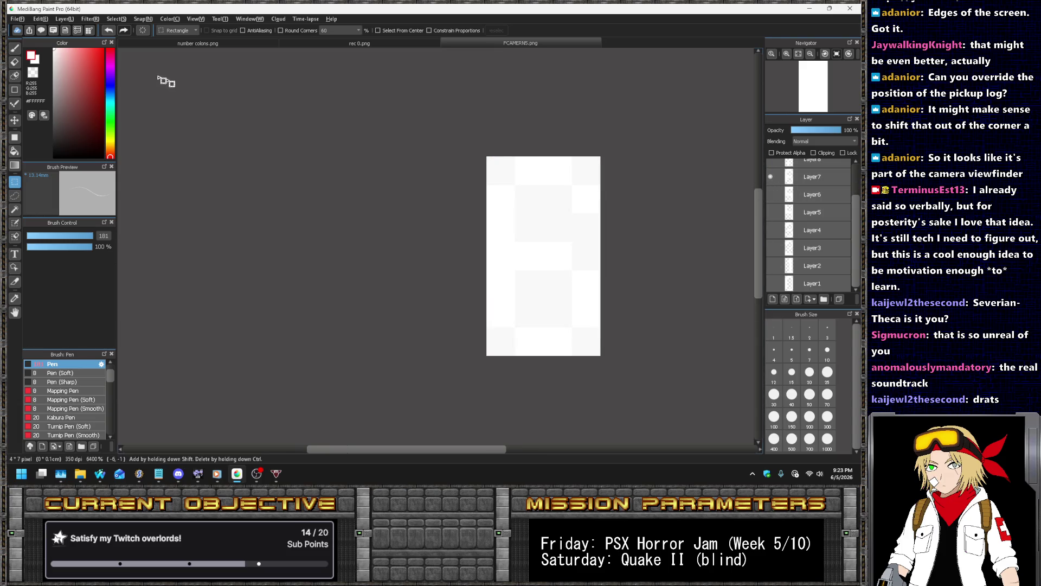
# - Save the next glyph as FCAMERN7.png, changing the name's digit from 5 to 7
pyautogui.click(41, 18)
pyautogui.click(39, 136)
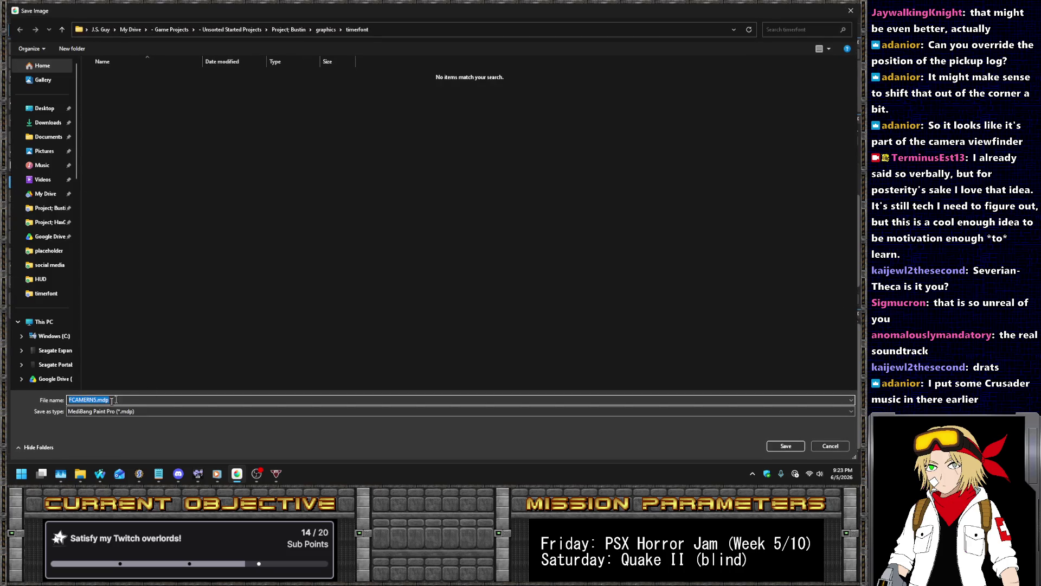
pyautogui.click(87, 411)
pyautogui.click(90, 425)
pyautogui.hotkey('shift', 'Tab')
pyautogui.press('Right')
pyautogui.press('BackSpace')
pyautogui.write('7')
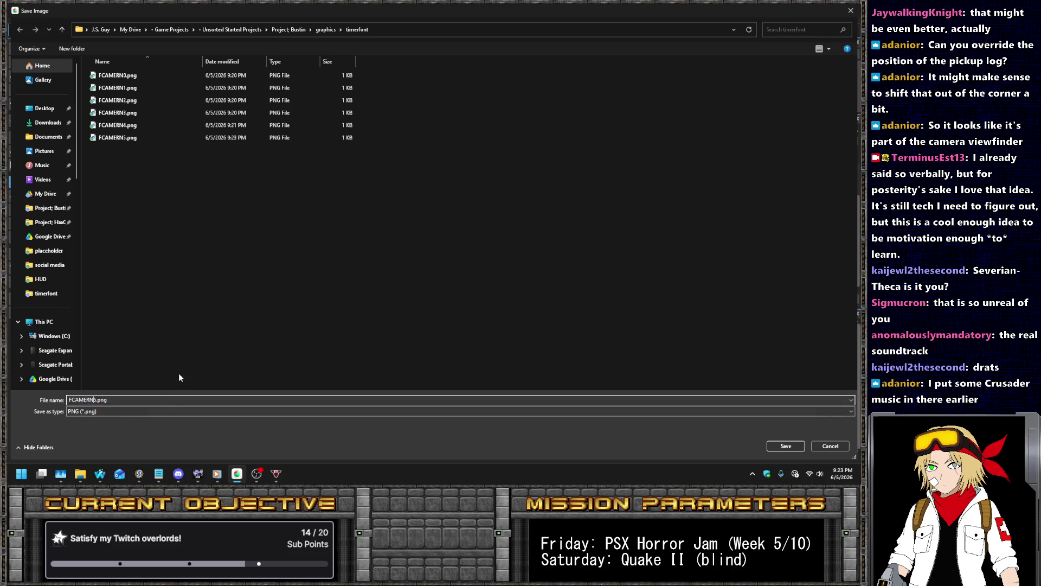
pyautogui.press('Return')
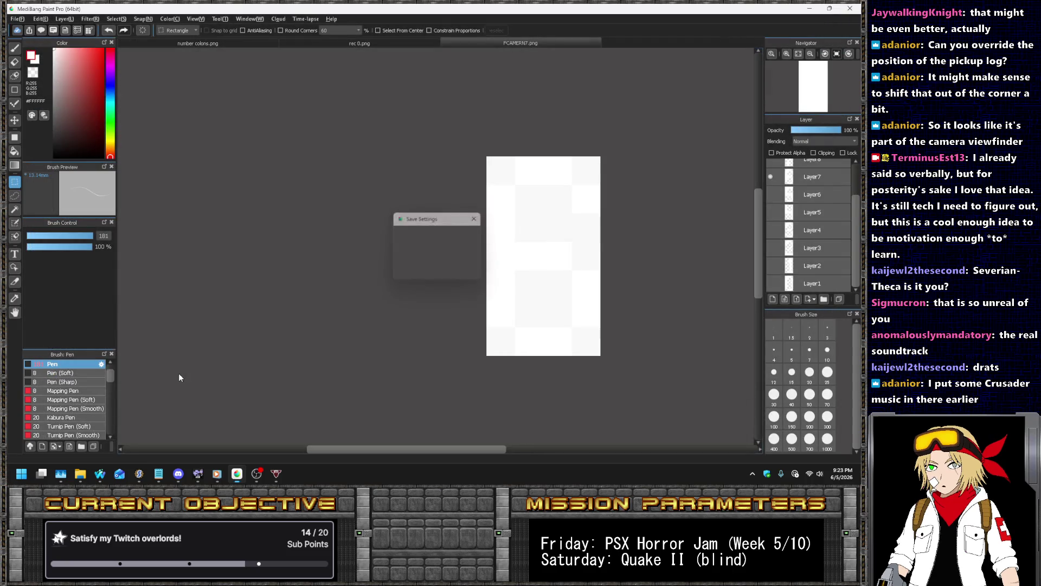
# - Save the current image over its existing file without layers
pyautogui.scroll(2, 812, 214)
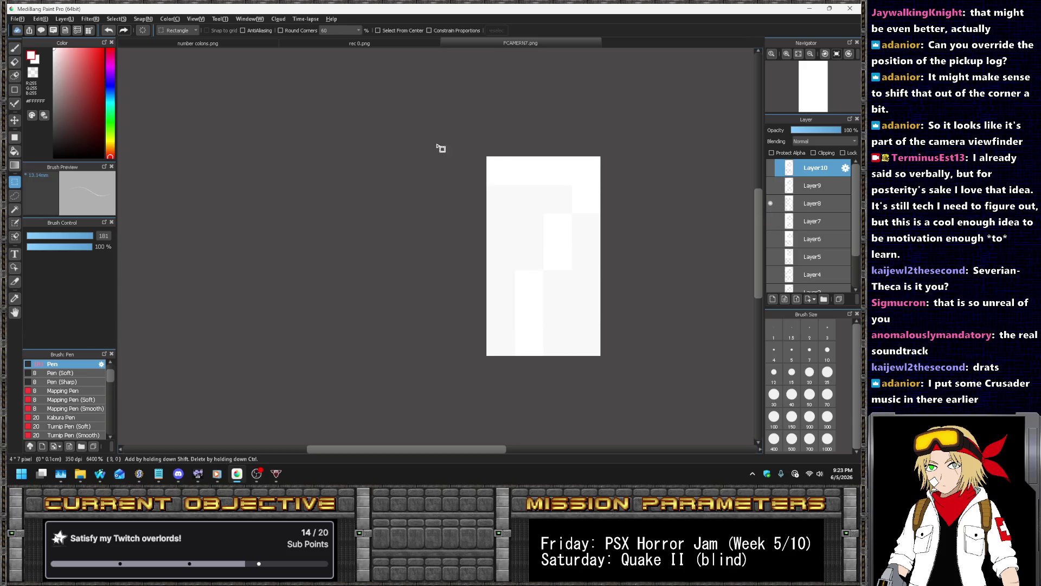
pyautogui.click(18, 20)
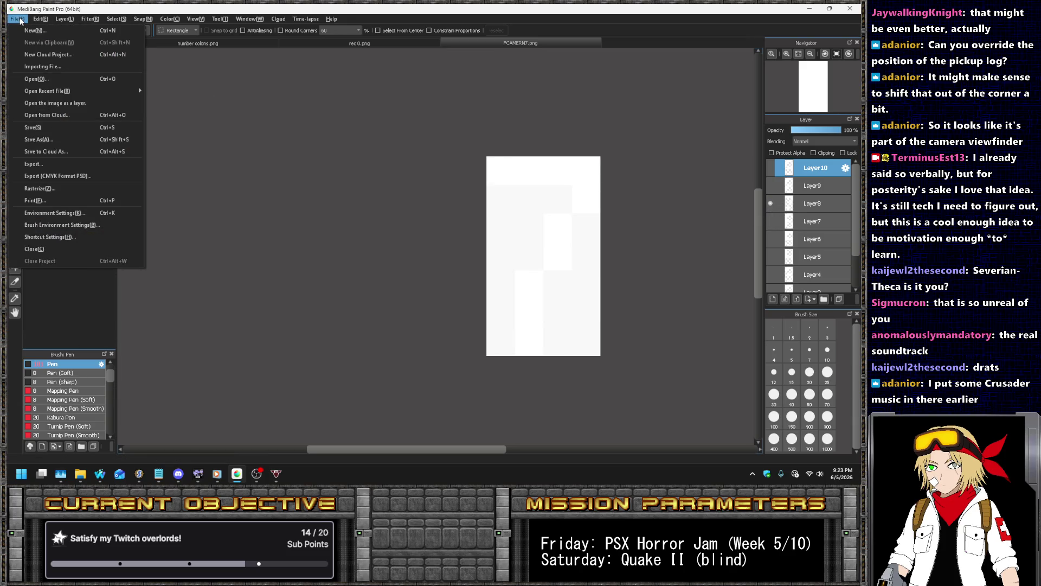
pyautogui.click(33, 127)
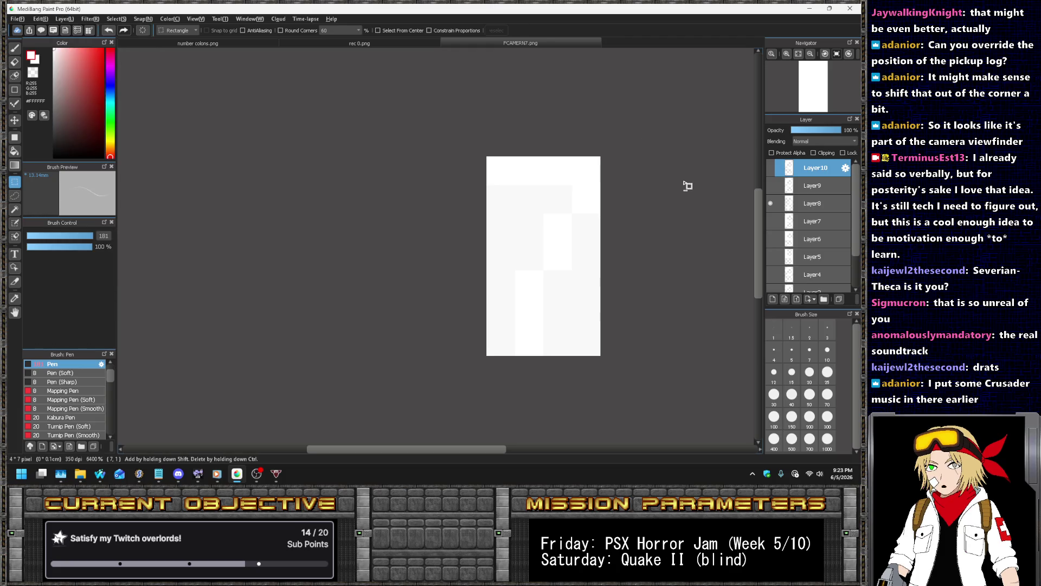
pyautogui.press('Return')
# - Hide Layer8, show Layer7, and save it as FCAMERN6.png
pyautogui.click(770, 203)
pyautogui.click(770, 221)
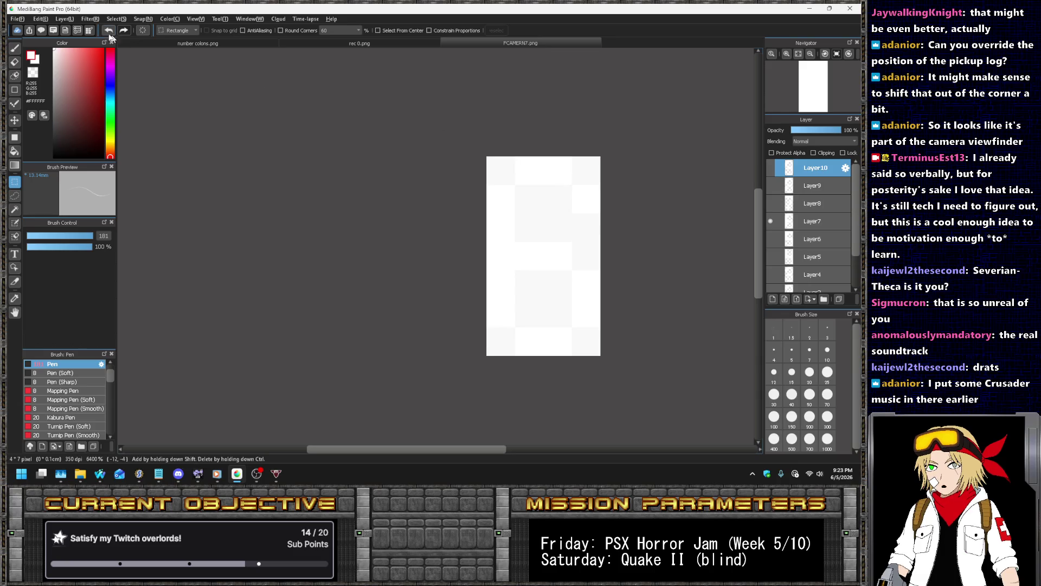
pyautogui.click(20, 22)
pyautogui.click(54, 140)
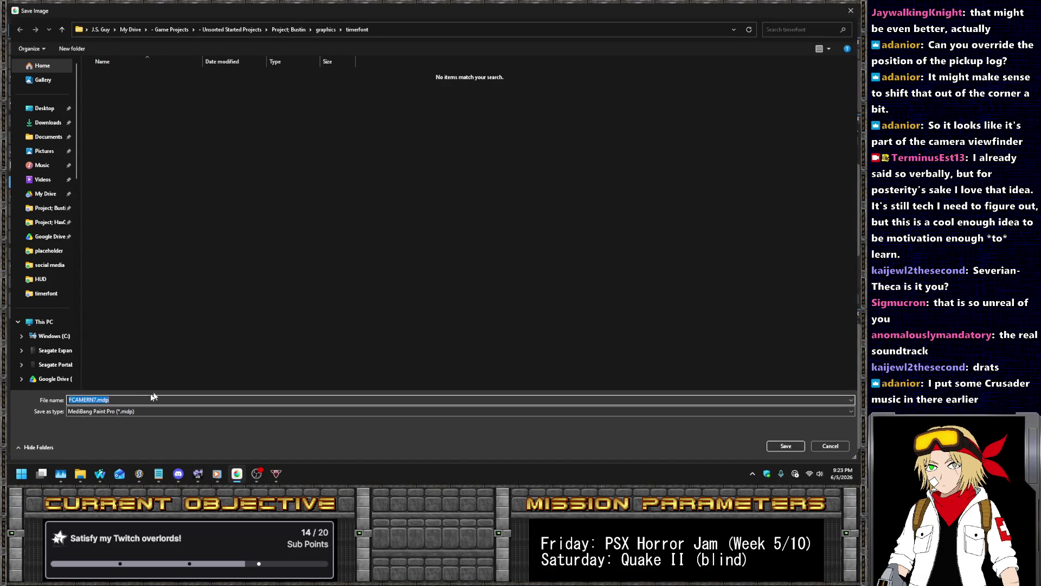
pyautogui.click(152, 411)
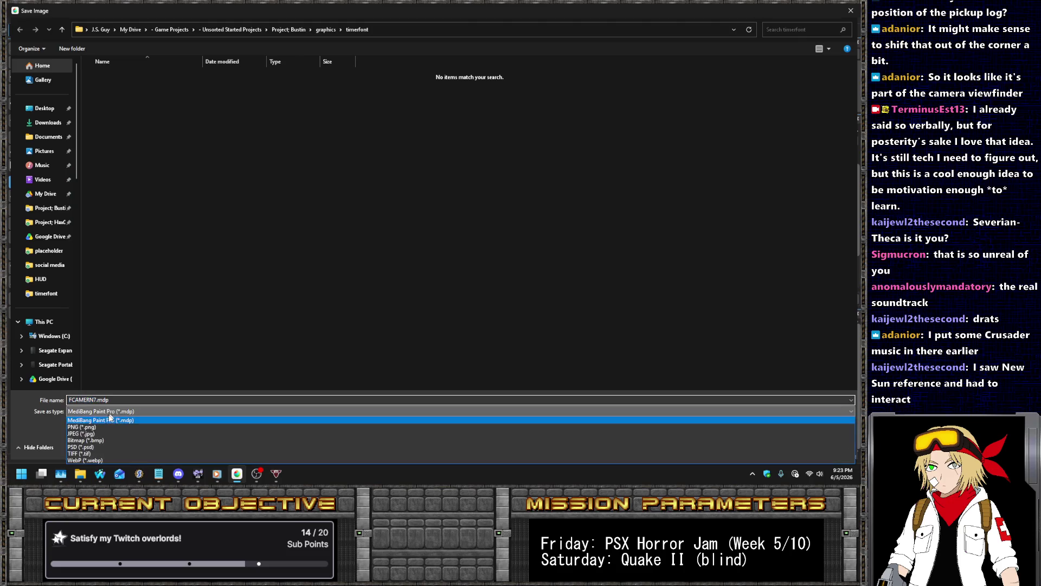
pyautogui.click(101, 431)
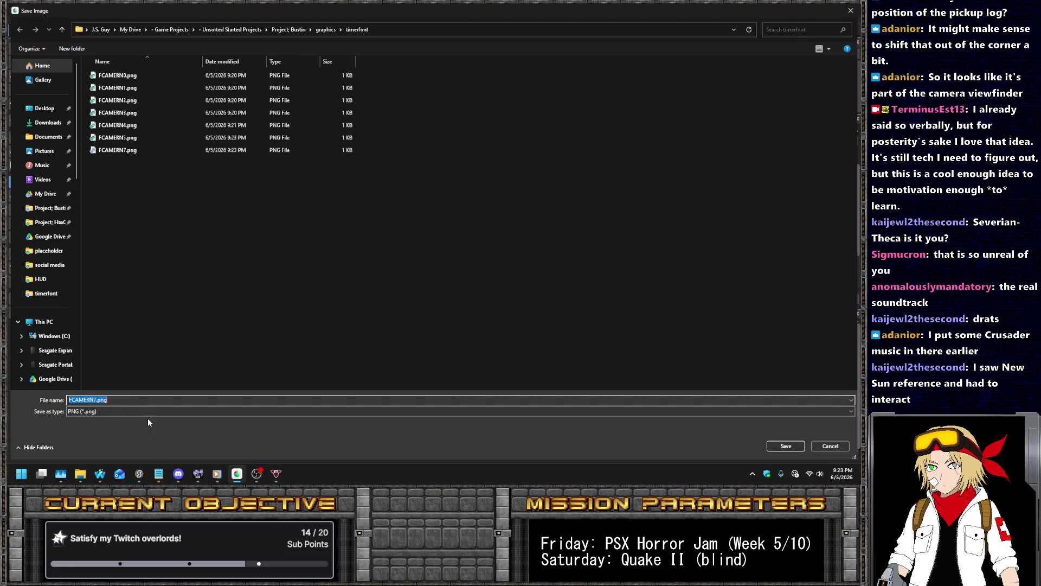
pyautogui.press('Right')
pyautogui.press('Left')
pyautogui.press('Left')
pyautogui.press('Left')
pyautogui.press('BackSpace')
pyautogui.write('6')
pyautogui.press('Return')
pyautogui.press('Return')
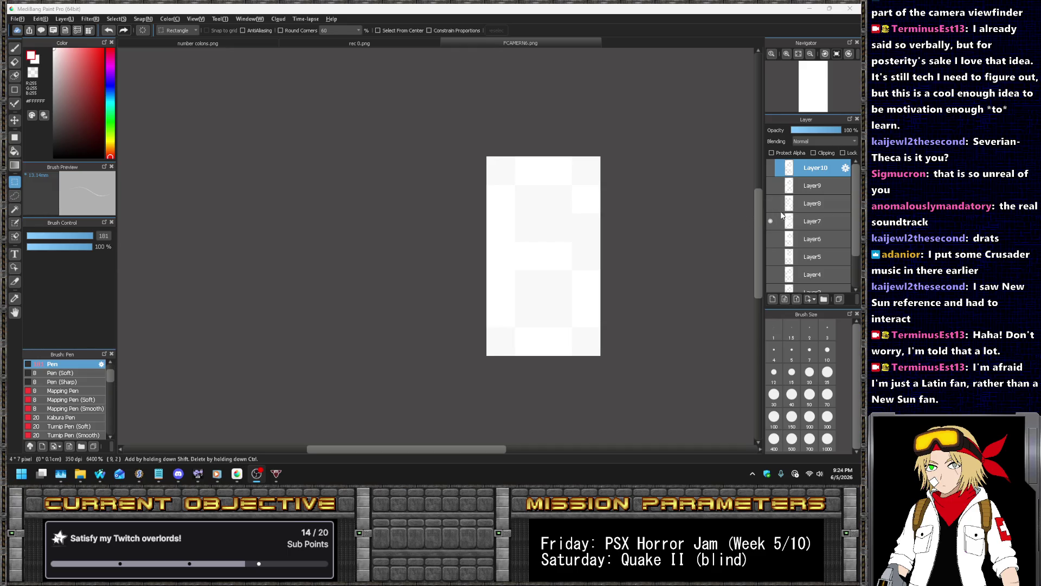
# - Show Layer9 and save that digit as a transparent PNG
pyautogui.click(769, 185)
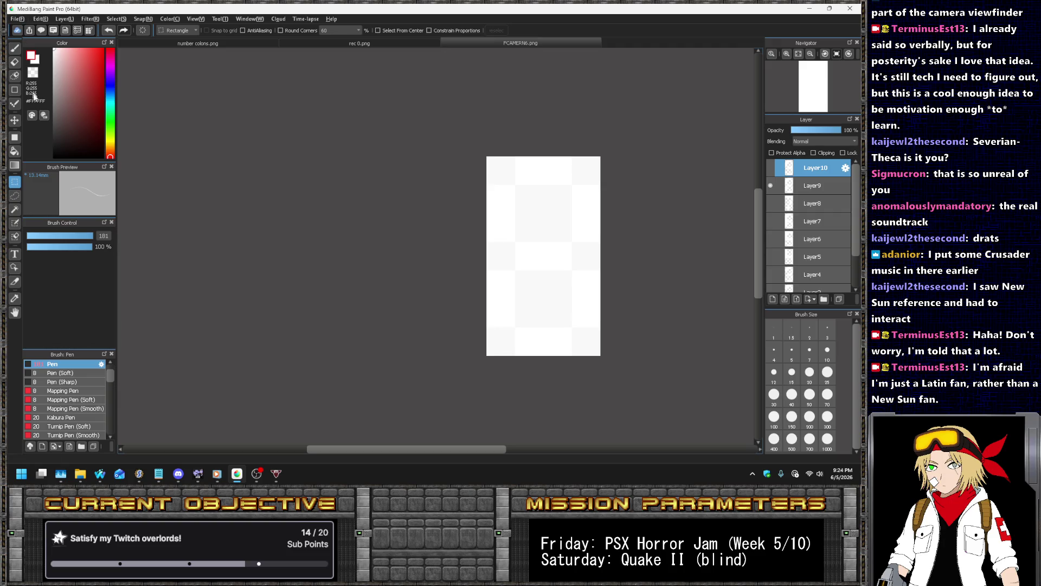
pyautogui.click(18, 19)
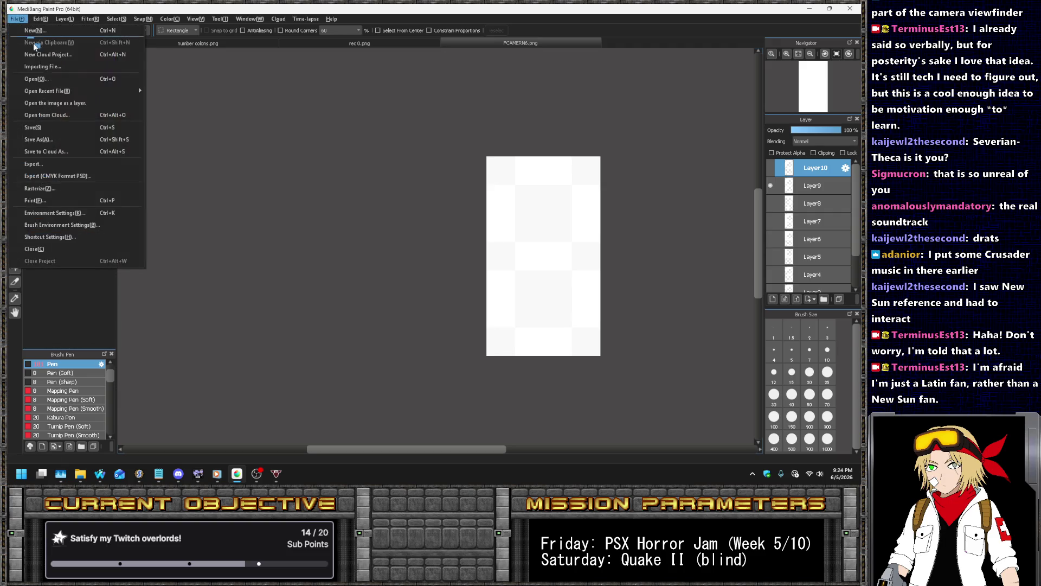
pyautogui.click(49, 140)
pyautogui.click(109, 416)
pyautogui.click(89, 421)
pyautogui.click(98, 413)
pyautogui.click(93, 428)
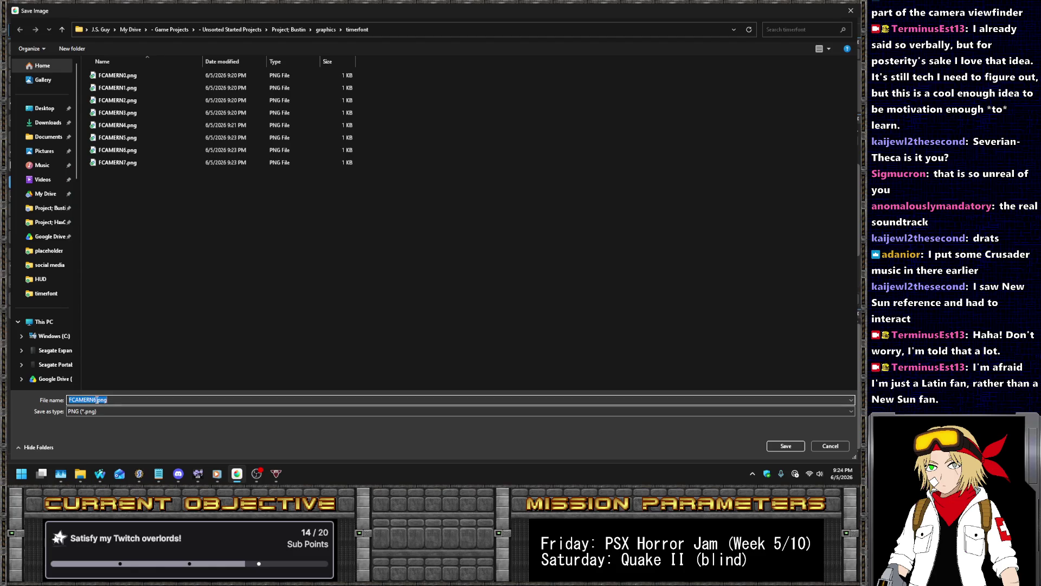
pyautogui.press('Return')
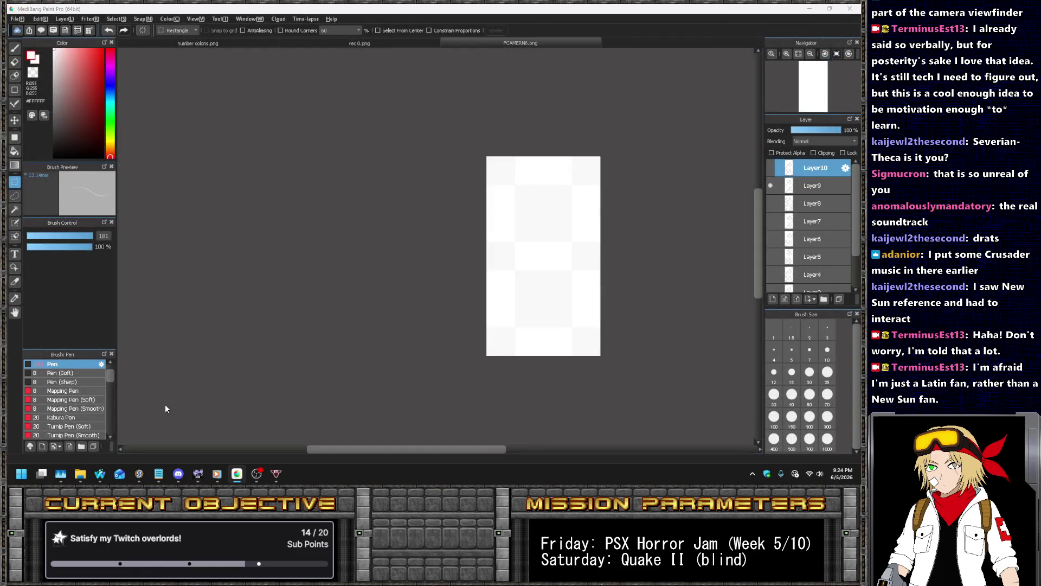
pyautogui.press('Return')
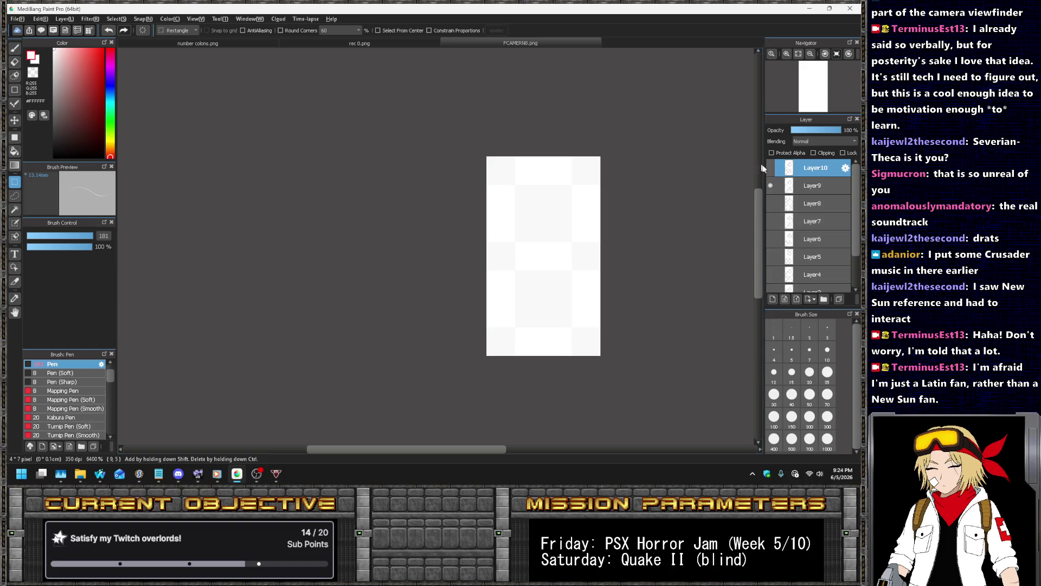
# - Save the next digit as a PNG, then switch back to SLADE's hud.zsc
pyautogui.click(17, 18)
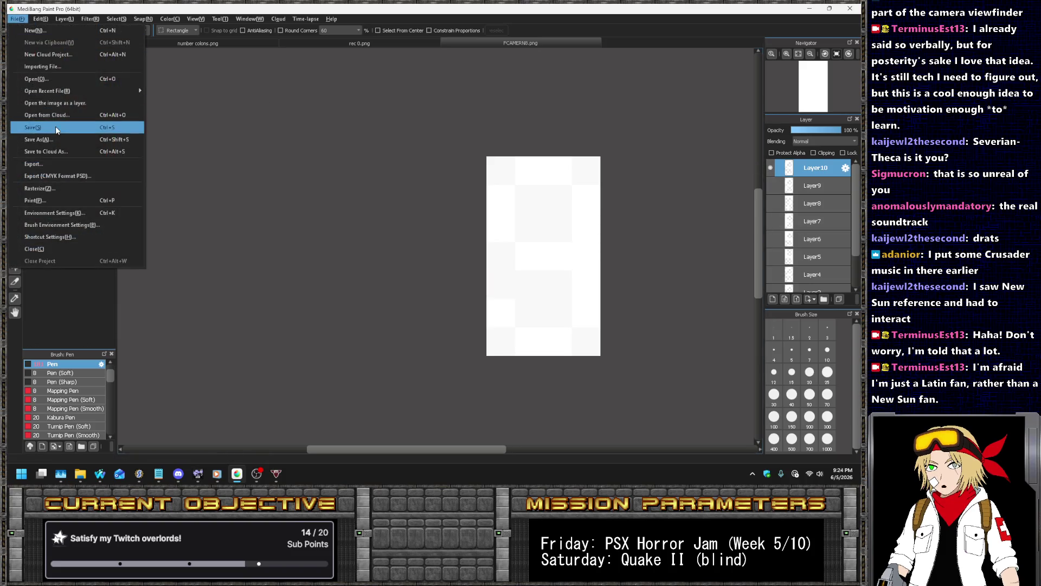
pyautogui.click(57, 140)
pyautogui.click(92, 411)
pyautogui.click(91, 427)
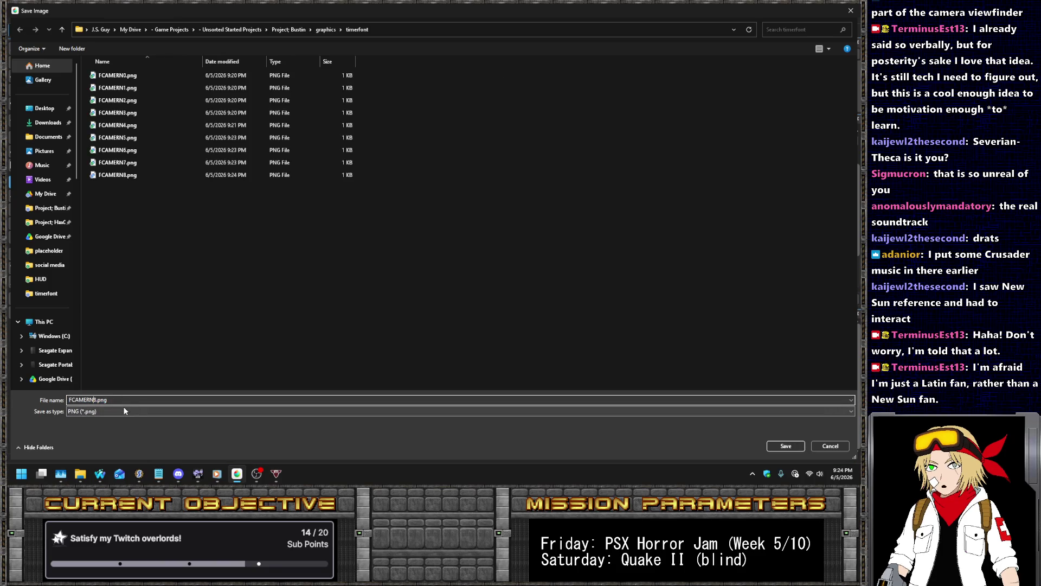
pyautogui.press('Return')
pyautogui.press('Return')
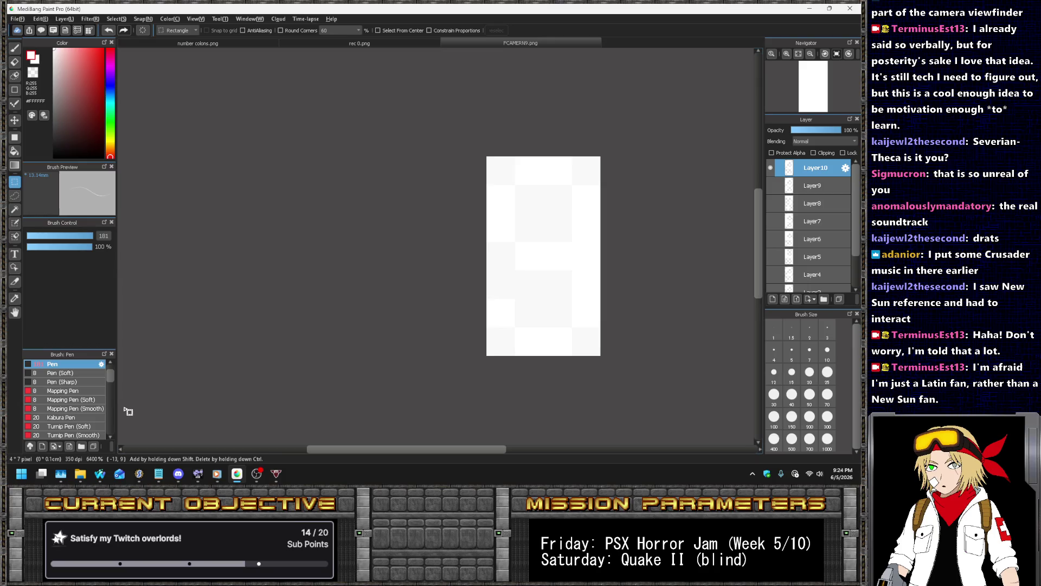
pyautogui.click(138, 474)
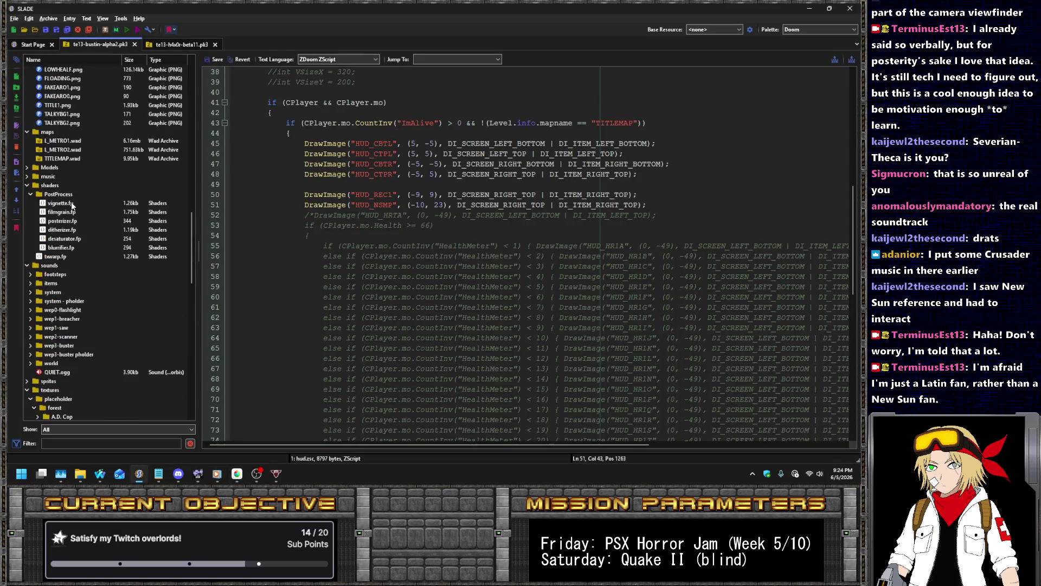
# - Collapse the HUD folder and select FEVHSRZ1.png as the insertion point
pyautogui.scroll(15, 70, 188)
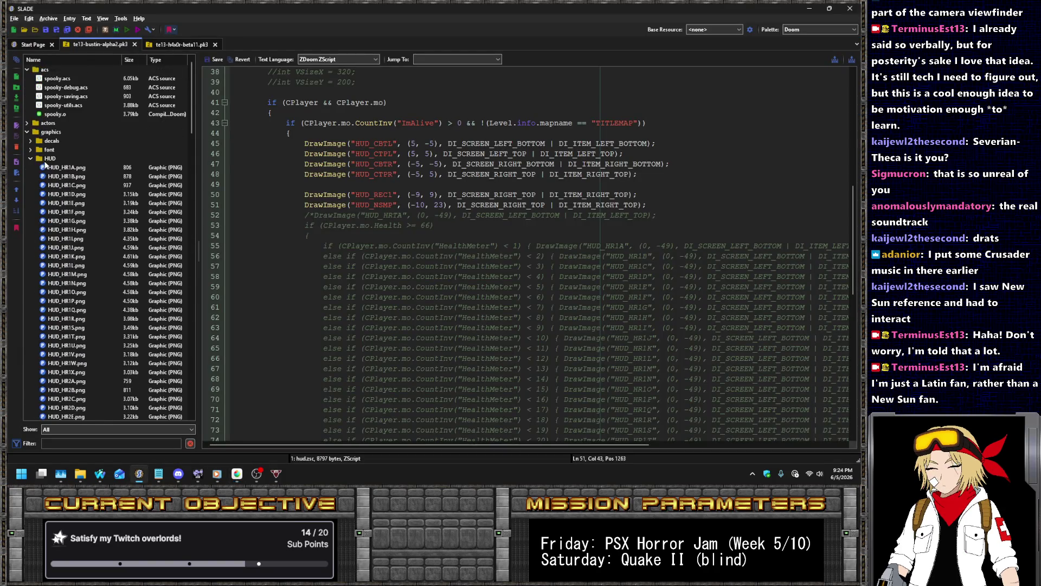
pyautogui.click(33, 158)
pyautogui.scroll(-10, 77, 186)
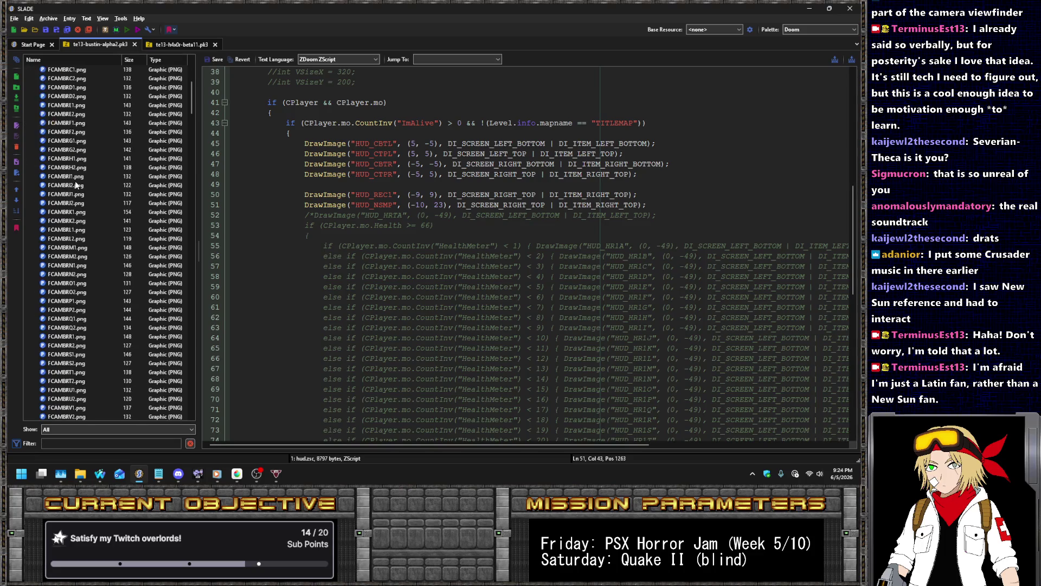
pyautogui.scroll(-20, 77, 187)
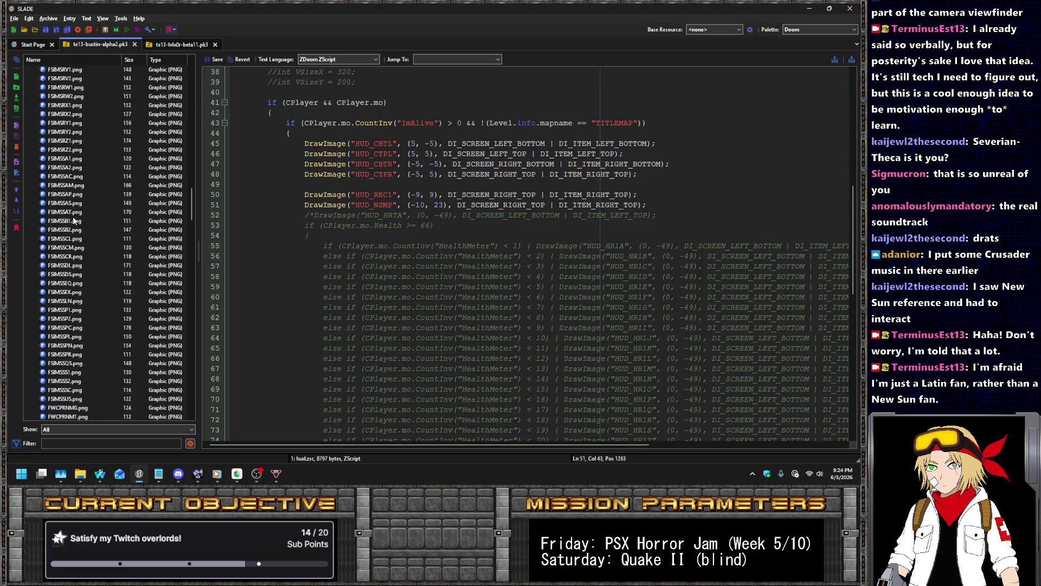
pyautogui.scroll(-10, 74, 220)
pyautogui.click(63, 229)
# - Import every digit image from the graphics\timerfont folder into the archive
pyautogui.click(48, 18)
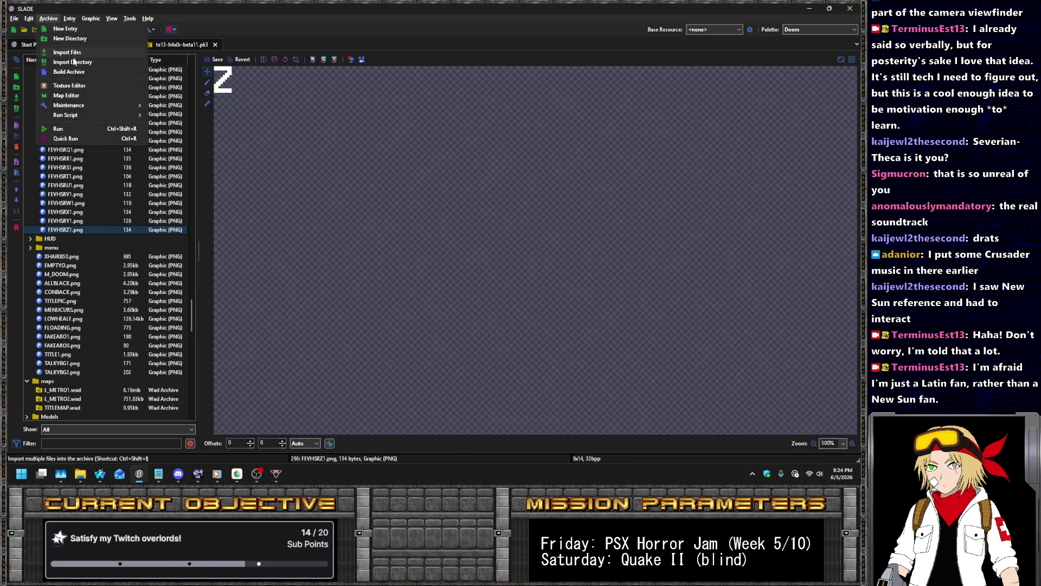
pyautogui.click(72, 51)
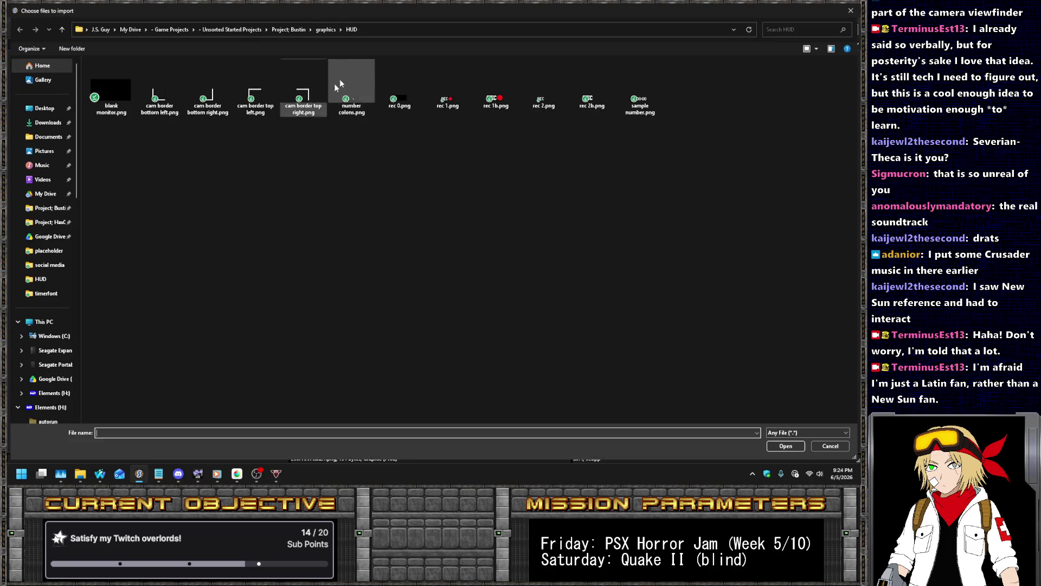
pyautogui.click(326, 30)
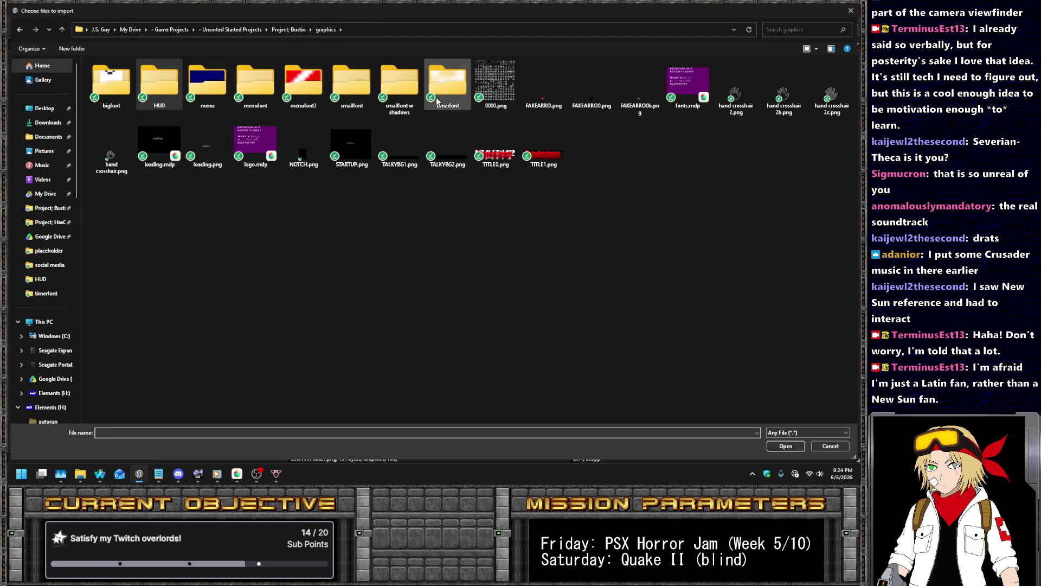
pyautogui.click(447, 84)
pyautogui.press('Return')
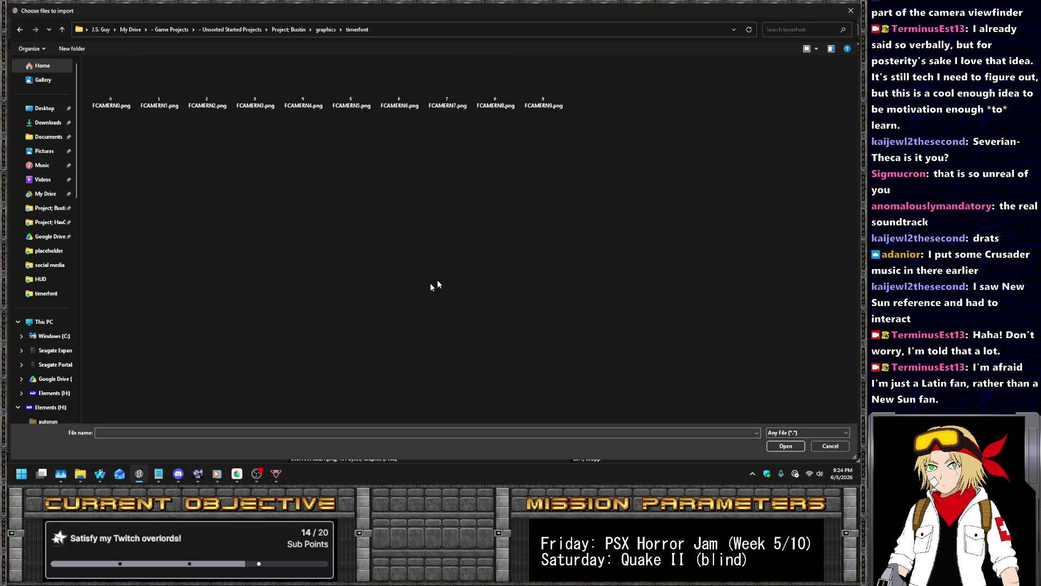
pyautogui.hotkey('ctrl', 'a')
pyautogui.press('Return')
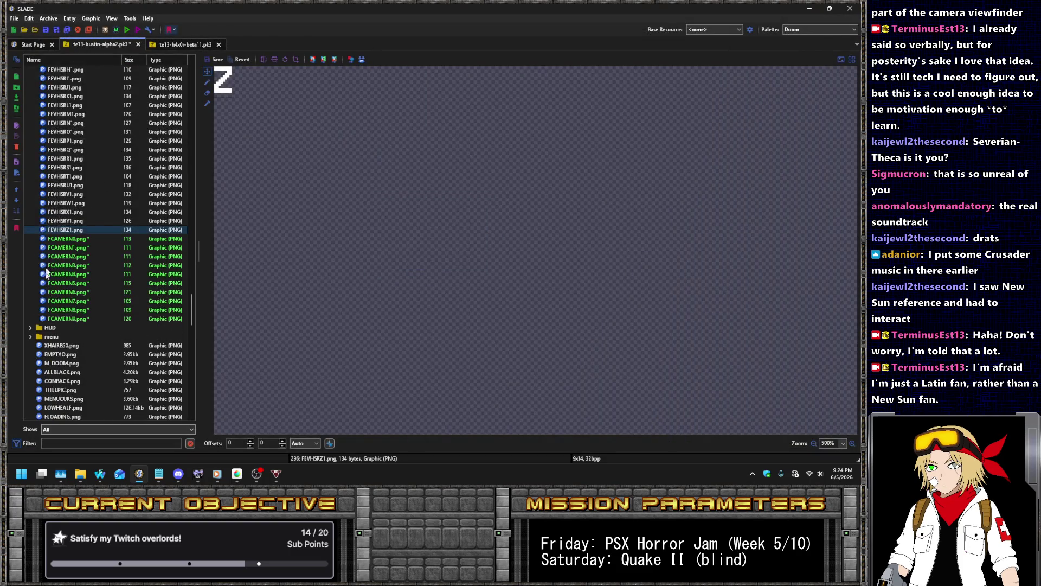
# - Preview the imported FCAMERN0 through FCAMERN9 graphics, then open fontdefs.txt
pyautogui.click(68, 239)
pyautogui.press('Down')
pyautogui.press('Down')
pyautogui.press('Down')
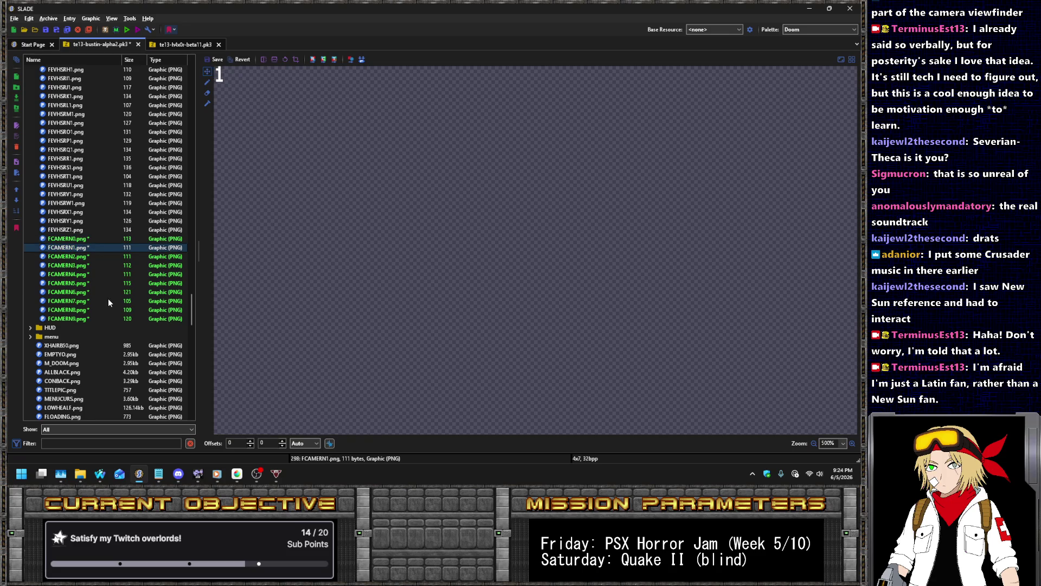
pyautogui.press('Down')
pyautogui.press('Down')
pyautogui.press('Down')
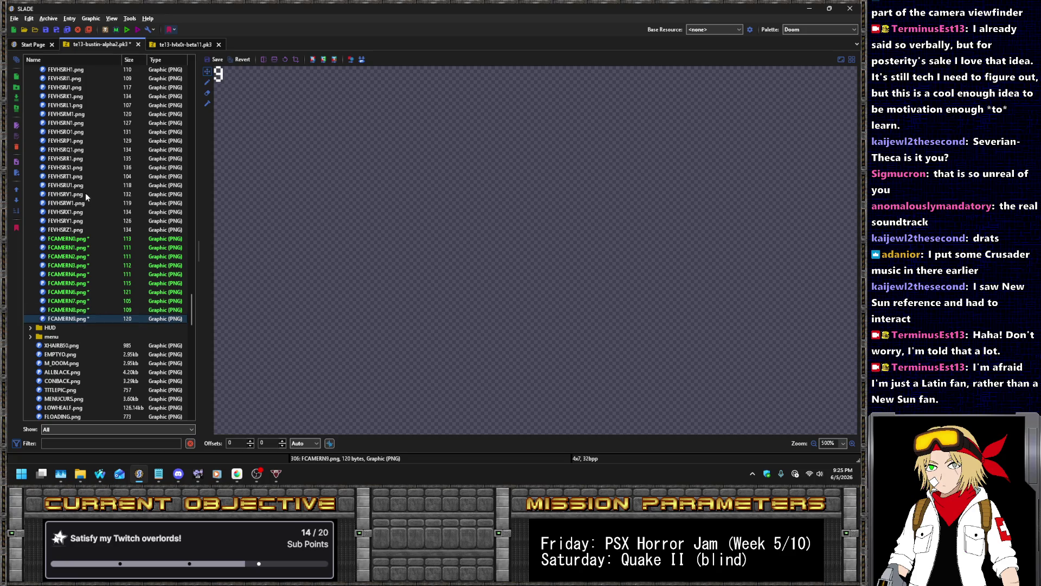
pyautogui.scroll(-20, 93, 190)
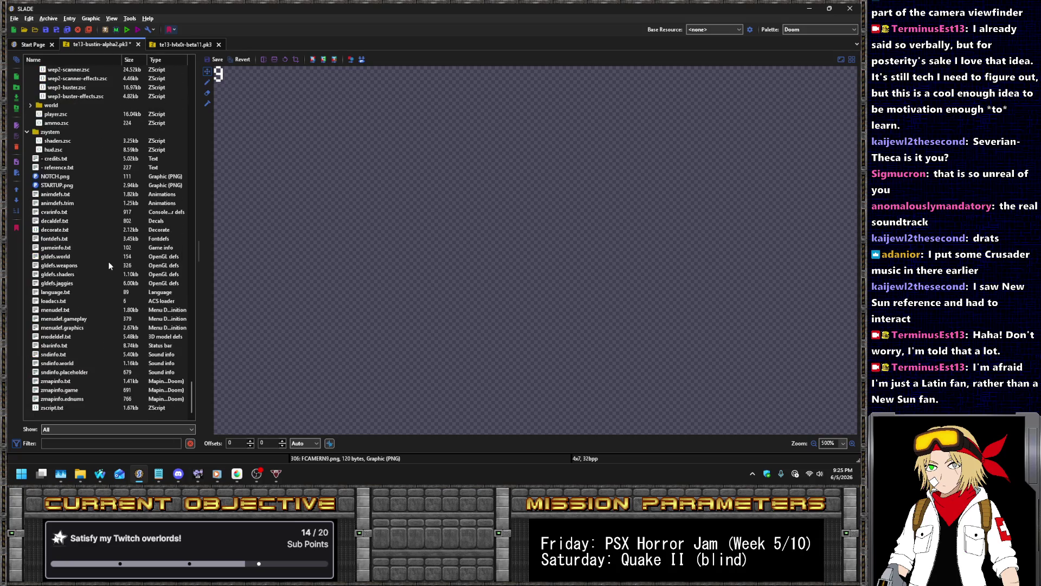
pyautogui.click(67, 238)
# - Duplicate the MENUFONT block below itself in fontdefs.txt
pyautogui.click(539, 214)
pyautogui.scroll(-20, 458, 243)
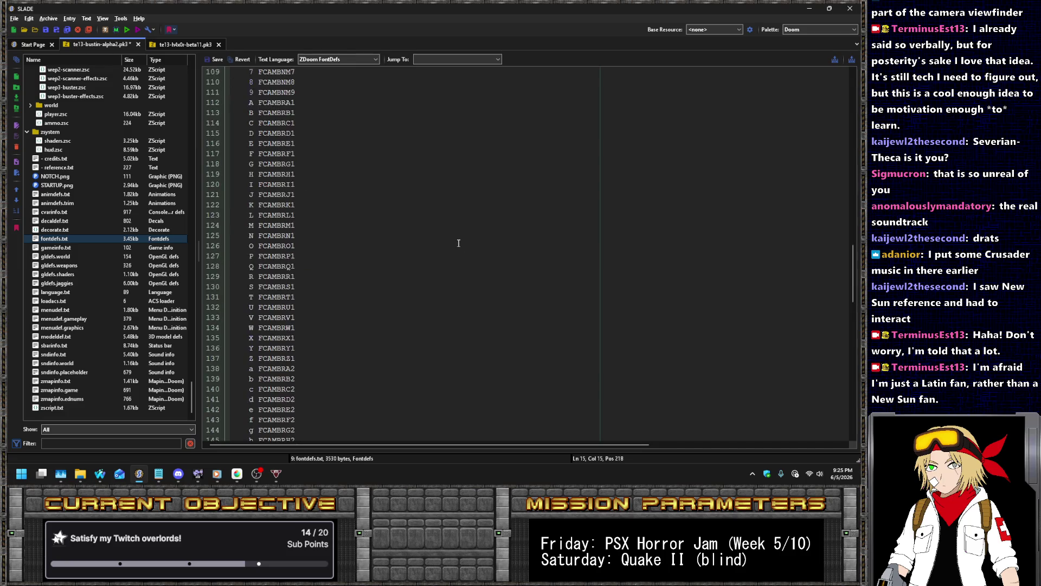
pyautogui.scroll(-9, 312, 266)
pyautogui.click(258, 125)
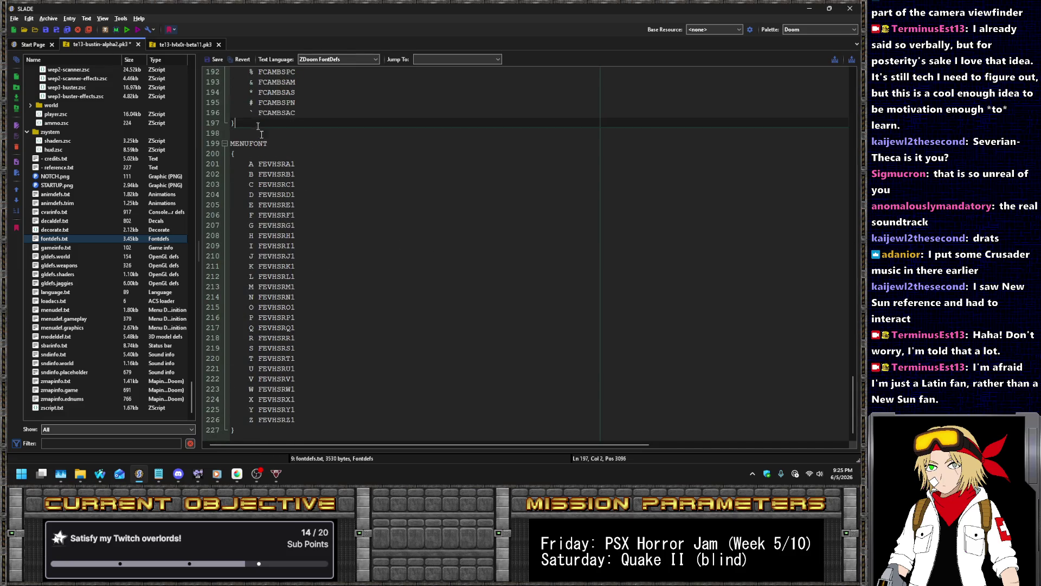
pyautogui.hotkey('ctrl', 'shift', 'End')
pyautogui.write('MENUFONT {     A FEVHSRA1     B FEVHSRB1     C FEVHSRC1     D FEVHSRD1     E FEVHSRE1     F FEVHSRF1     G FEVHSRG1     H FEVHSRH1     I FEVHSRI1     J FEVHSRJ1     K FEVHSRK1     L FEVHSRL1     M FEVHSRM1     N FEVHSRN1     O FEVHSRO1     P FEVHSRP1     Q FEVHSRQ1     R FEVHSRR1     S FEVHSRS1     T FEVHSRT1     U FEVHSRU1     V FEVHSRV1     W FEVHSRW1     X FEVHSRX1     Y FEVHSRY1     Z FEVHSRZ1 }')
# - Rename the copied block's header to CAMTFONT
pyautogui.click(248, 143)
pyautogui.press('BackSpace')
pyautogui.press('BackSpace')
pyautogui.press('BackSpace')
pyautogui.write('CAMR')
pyautogui.hotkey('shift', 'Left')
pyautogui.hotkey('shift', 'Left')
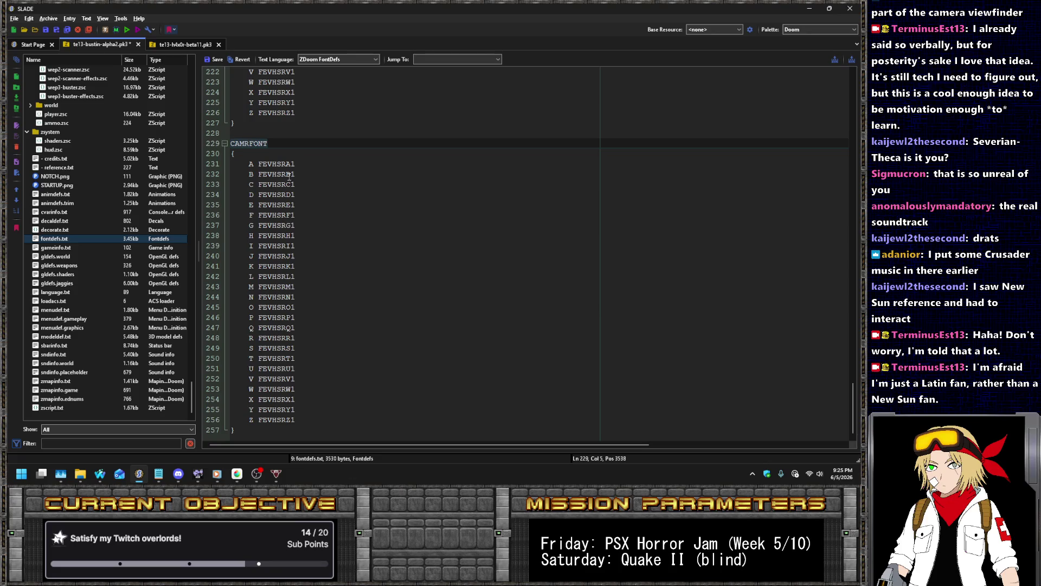
pyautogui.write('MT')
# - Change the first CAMTFONT entry to character 1 with graphic FCAMERN1
pyautogui.press('Down')
pyautogui.press('Down')
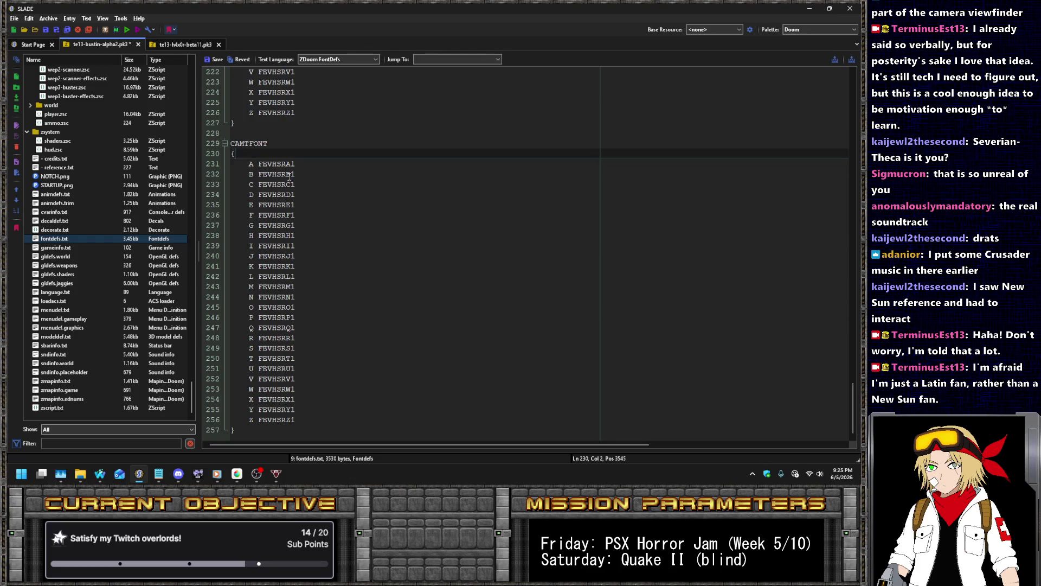
pyautogui.write('1')
pyautogui.press('Right')
pyautogui.hotkey('shift', 'End')
pyautogui.hotkey('shift', 'Left')
pyautogui.hotkey('shift', 'Left')
pyautogui.write('FCAMR')
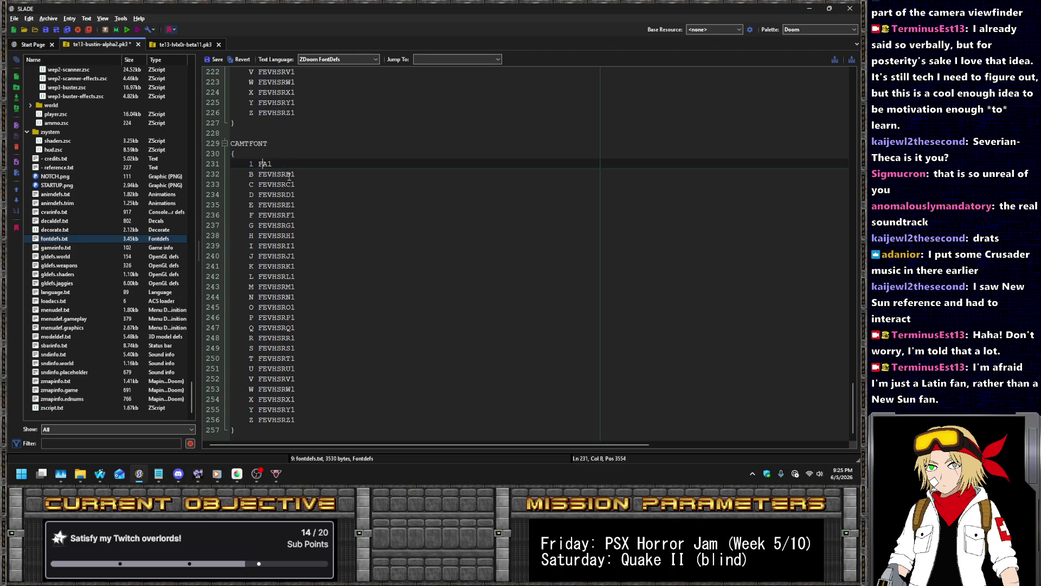
pyautogui.press('BackSpace')
pyautogui.press('Delete')
pyautogui.write('ERN')
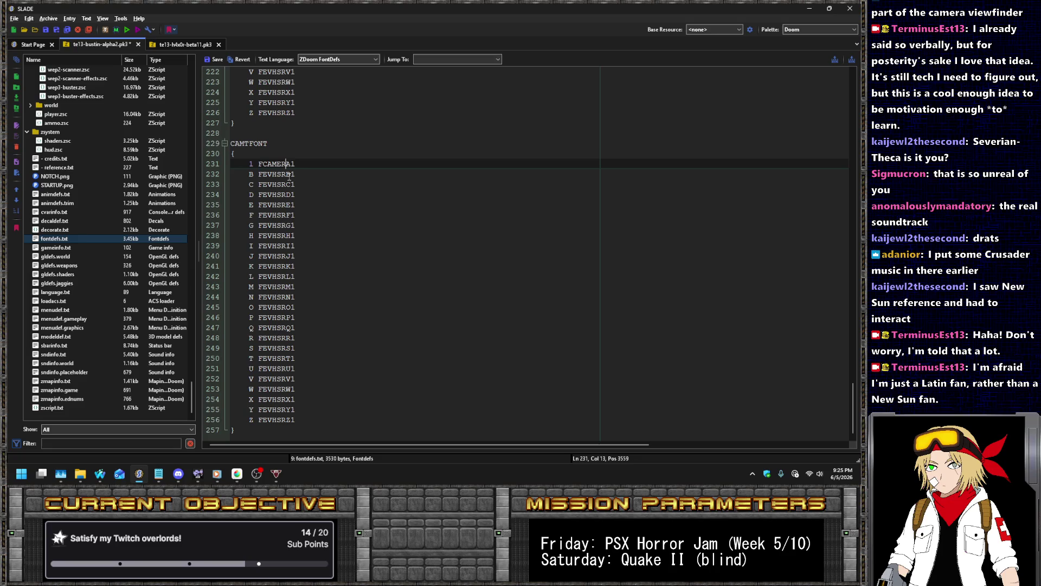
# - Replace the lettered B–Z entries with copies of the FCAMERN1 line
pyautogui.scroll(10, 136, 264)
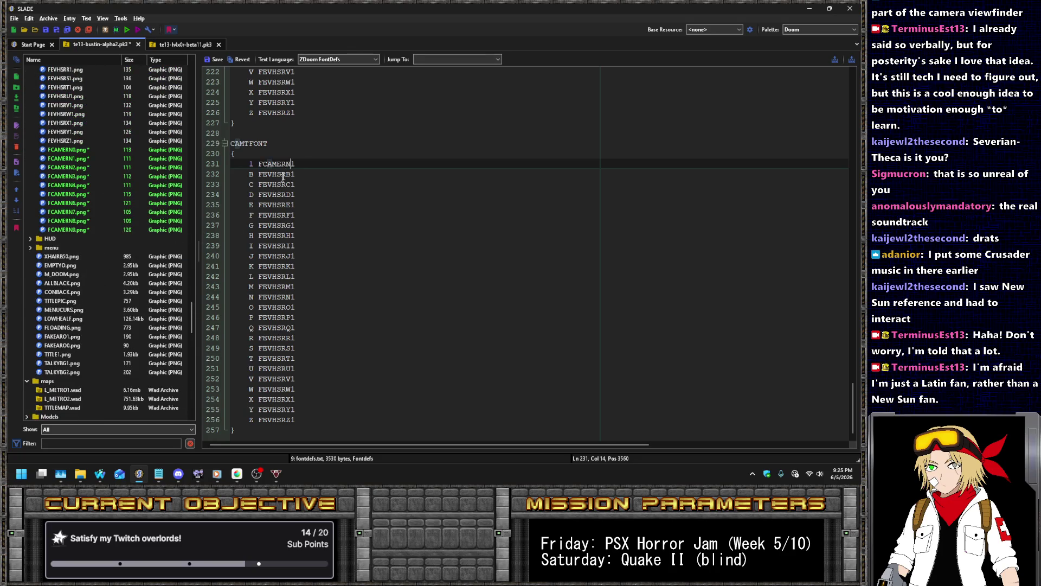
pyautogui.hotkey('shift', 'Up')
pyautogui.hotkey('ctrl', 'c')
pyautogui.press('Down')
pyautogui.keyDown('shift'); pyautogui.click(320, 419); pyautogui.keyUp('shift')
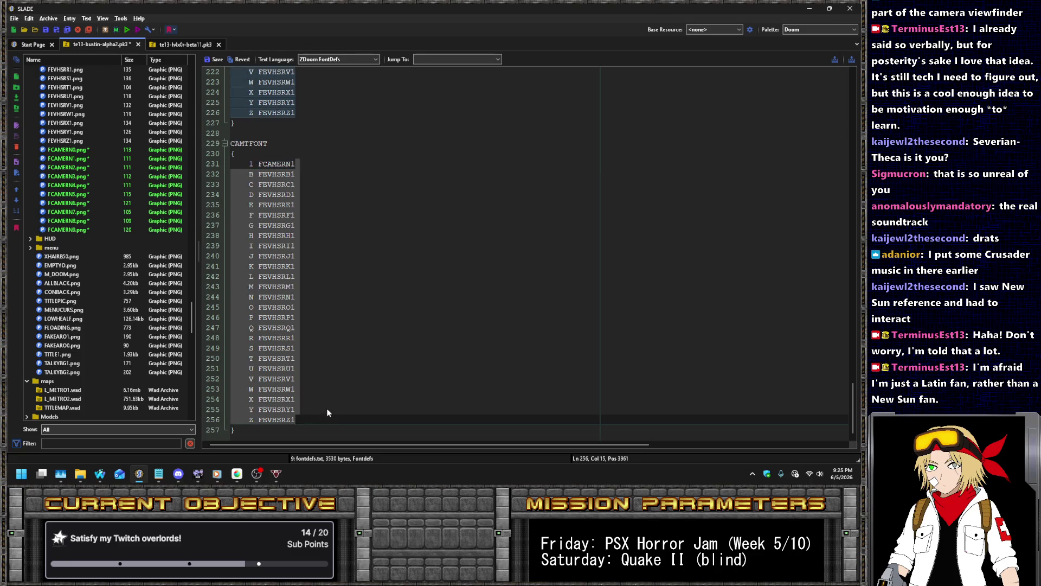
pyautogui.hotkey('ctrl', 'v')
pyautogui.hotkey('ctrl', 'v')
pyautogui.hotkey('ctrl', 'v')
pyautogui.hotkey('ctrl', 'v')
pyautogui.hotkey('ctrl', 'v')
pyautogui.hotkey('ctrl', 'v')
pyautogui.hotkey('ctrl', 'v')
# - Renumber the copied graphic names to FCAMERN2 through FCAMERN6
pyautogui.click(315, 348)
pyautogui.press('BackSpace')
pyautogui.write('2')
pyautogui.press('Down')
pyautogui.press('BackSpace')
pyautogui.press('3')
pyautogui.press('Down')
pyautogui.press('BackSpace')
pyautogui.press('4')
pyautogui.press('Down')
pyautogui.press('BackSpace')
pyautogui.press('5')
pyautogui.press('Down')
pyautogui.press('BackSpace')
pyautogui.press('6')
pyautogui.press('Down')
# - Renumber the remaining graphic names to FCAMERN7, FCAMERN8, FCAMERN9 and FCAMERN0
pyautogui.press('BackSpace')
pyautogui.press('7')
pyautogui.press('Down')
pyautogui.press('BackSpace')
pyautogui.write('8')
pyautogui.press('Down')
pyautogui.press('BackSpace')
pyautogui.write('9')
pyautogui.press('Down')
# - Change the entries' character keys to 2, 3, 4 and 5
pyautogui.press('BackSpace')
pyautogui.write('0')
pyautogui.click(337, 347)
pyautogui.press('Home')
pyautogui.press('BackSpace')
pyautogui.press('2')
pyautogui.press('Down')
pyautogui.press('BackSpace')
pyautogui.press('3')
pyautogui.press('Down')
pyautogui.press('BackSpace')
pyautogui.press('4')
pyautogui.press('Down')
# - Set the remaining character keys to 6, 7, 8, 9 and 0
pyautogui.press('BackSpace')
pyautogui.press('5')
pyautogui.press('Down')
pyautogui.press('BackSpace')
pyautogui.press('6')
pyautogui.press('Down')
pyautogui.press('BackSpace')
pyautogui.write('7')
pyautogui.press('Down')
pyautogui.press('BackSpace')
pyautogui.write('8')
pyautogui.press('Down')
pyautogui.press('BackSpace')
pyautogui.write('9')
pyautogui.press('Down')
pyautogui.press('Delete')
pyautogui.write('0')
# - Move the 0 FCAMERN0 entry to the top of the CAMTFONT list
pyautogui.scroll(9, 335, 314)
pyautogui.scroll(20, 334, 279)
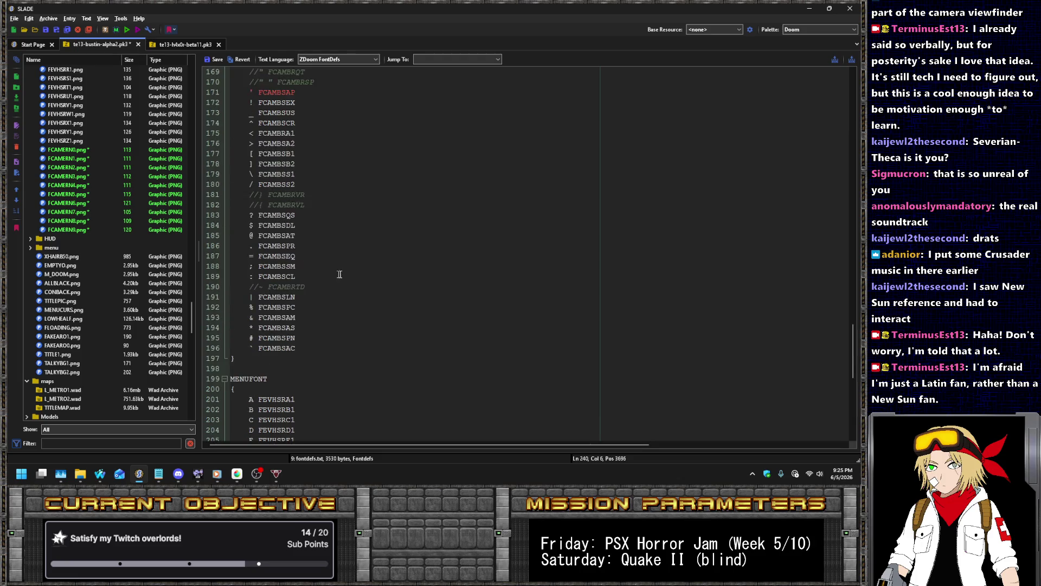
pyautogui.scroll(-20, 374, 285)
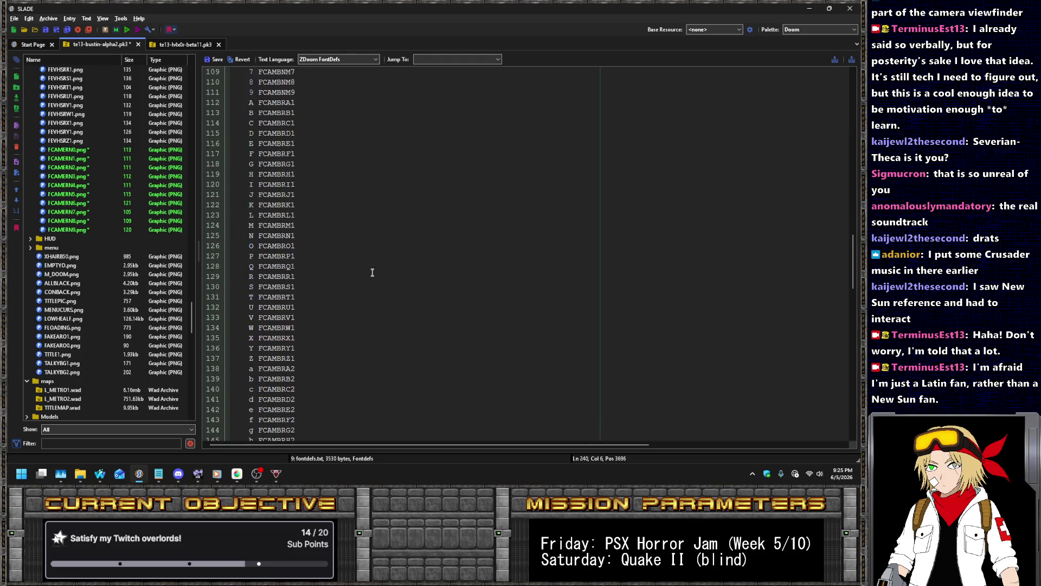
pyautogui.press('End')
pyautogui.hotkey('shift', 'Home')
pyautogui.hotkey('shift', 'Home')
pyautogui.press('BackSpace')
pyautogui.press('BackSpace')
pyautogui.press('Up')
pyautogui.press('Up')
pyautogui.press('Up')
pyautogui.press('Up')
pyautogui.press('Up')
pyautogui.press('Up')
pyautogui.press('Return')
pyautogui.write('0 FCAMERN0')
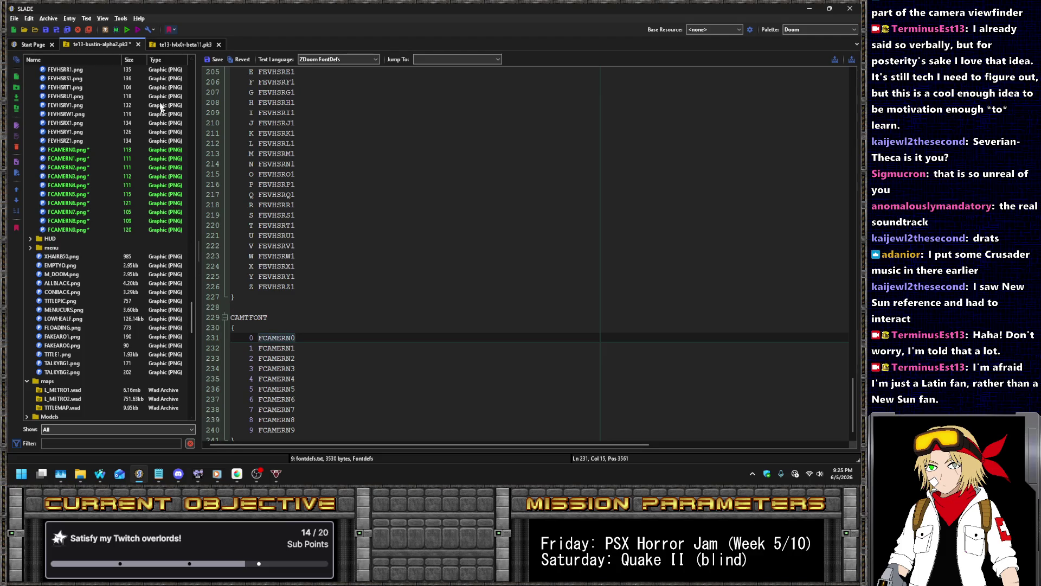
# - Save the fontdefs entry and the archive with Ctrl+S, then view the TITLEPIC graphic
pyautogui.click(217, 60)
pyautogui.hotkey('ctrl', 's')
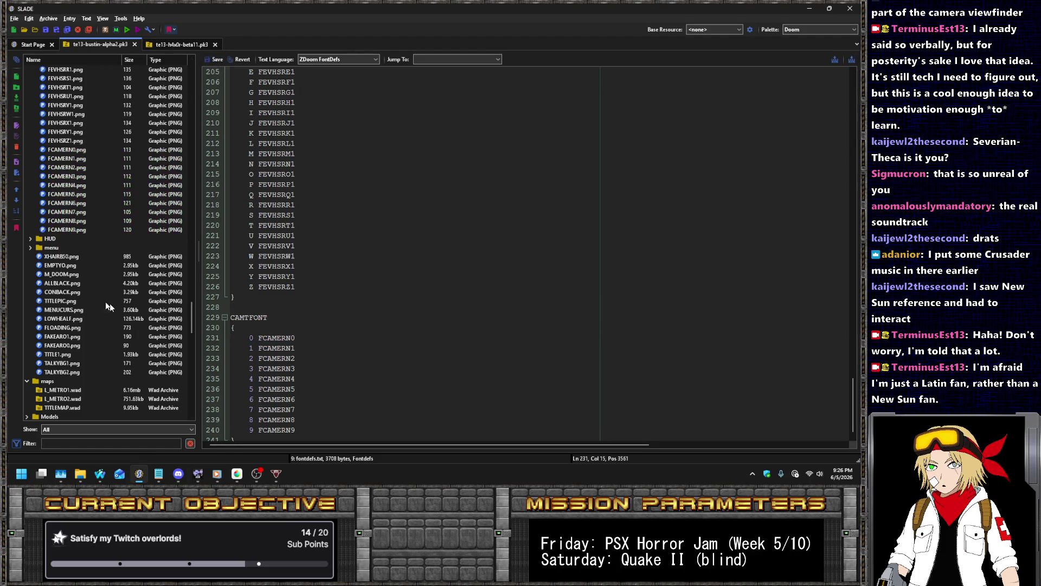
pyautogui.click(103, 300)
pyautogui.scroll(-10, 106, 293)
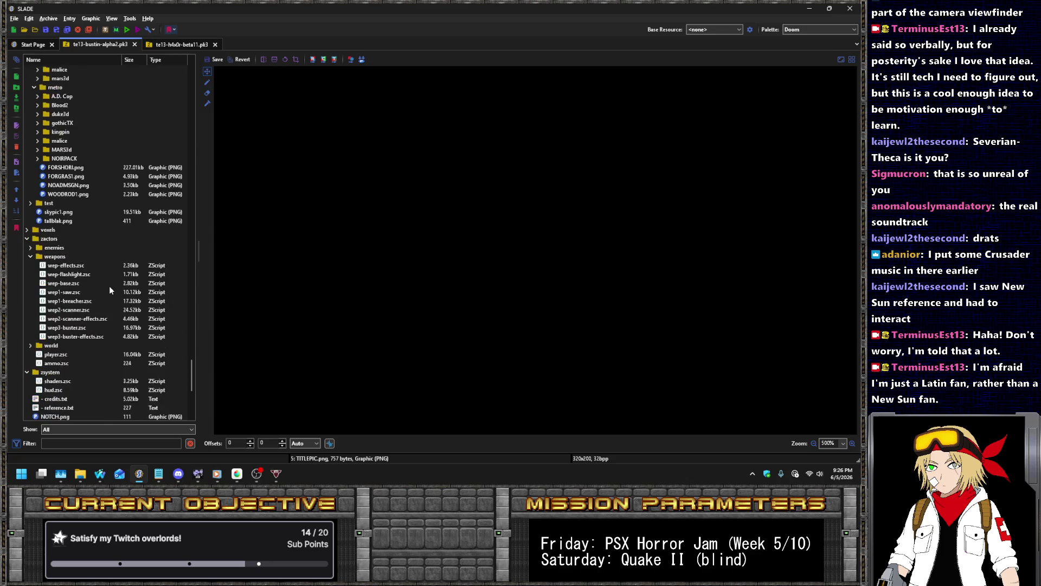
pyautogui.scroll(-9, 110, 288)
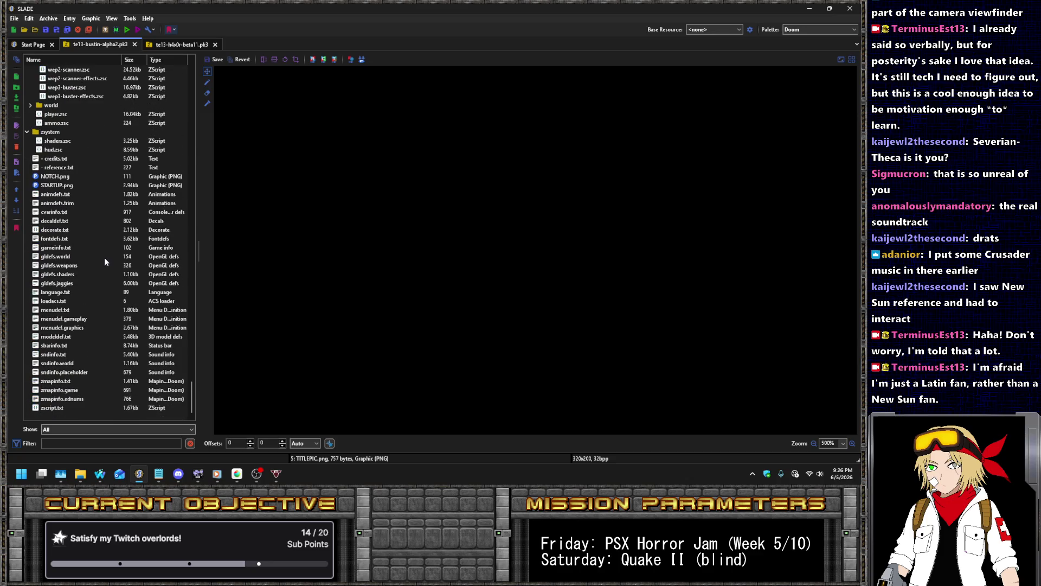
pyautogui.click(97, 480)
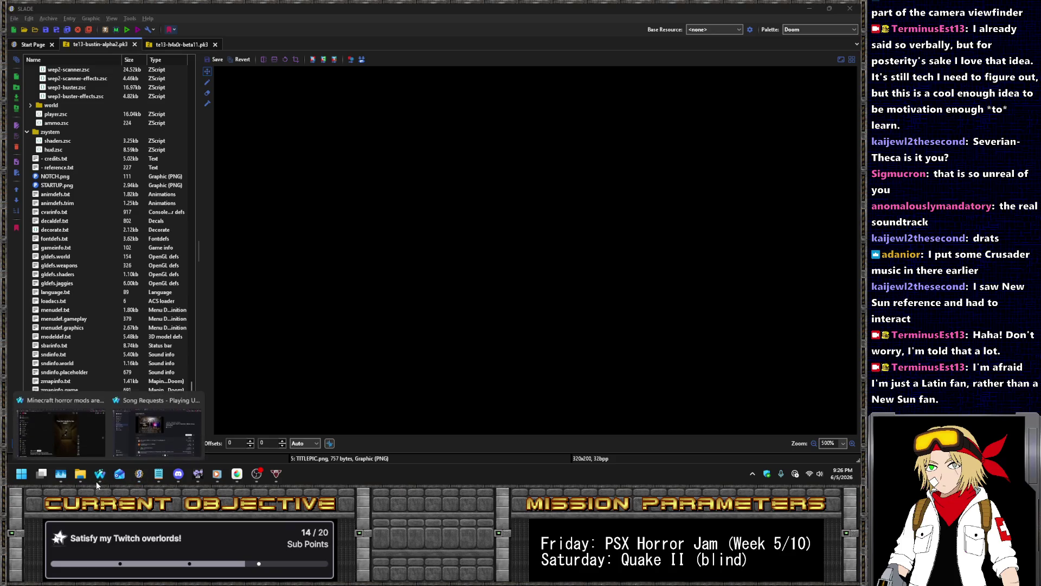
# - In a new Waterfox tab, go to the ZDoom Wiki 'String' search and pick DrawString (BaseStatusBar)
pyautogui.click(161, 434)
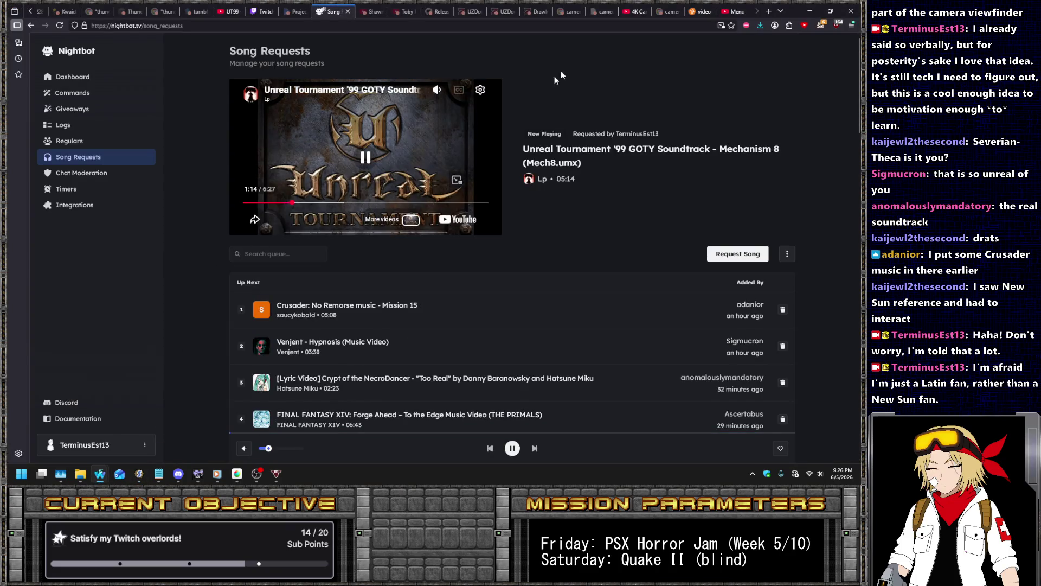
pyautogui.click(702, 11)
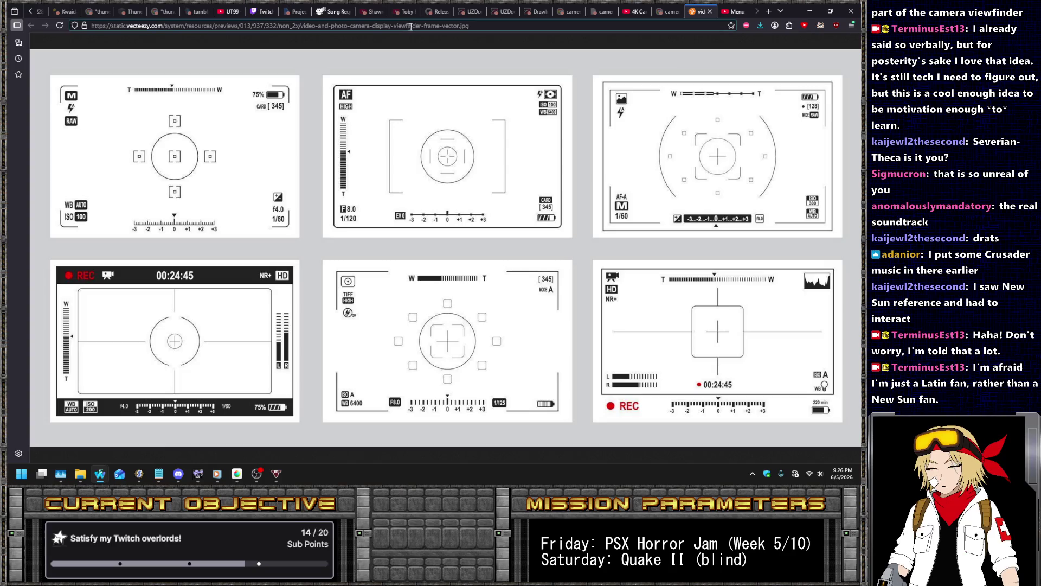
pyautogui.hotkey('ctrl', 't')
pyautogui.write('zdoom wiki')
pyautogui.press('Down')
pyautogui.press('Down')
pyautogui.press('Down')
pyautogui.press('BackSpace')
pyautogui.press('BackSpace')
pyautogui.press('BackSpace')
pyautogui.write('String')
pyautogui.press('Return')
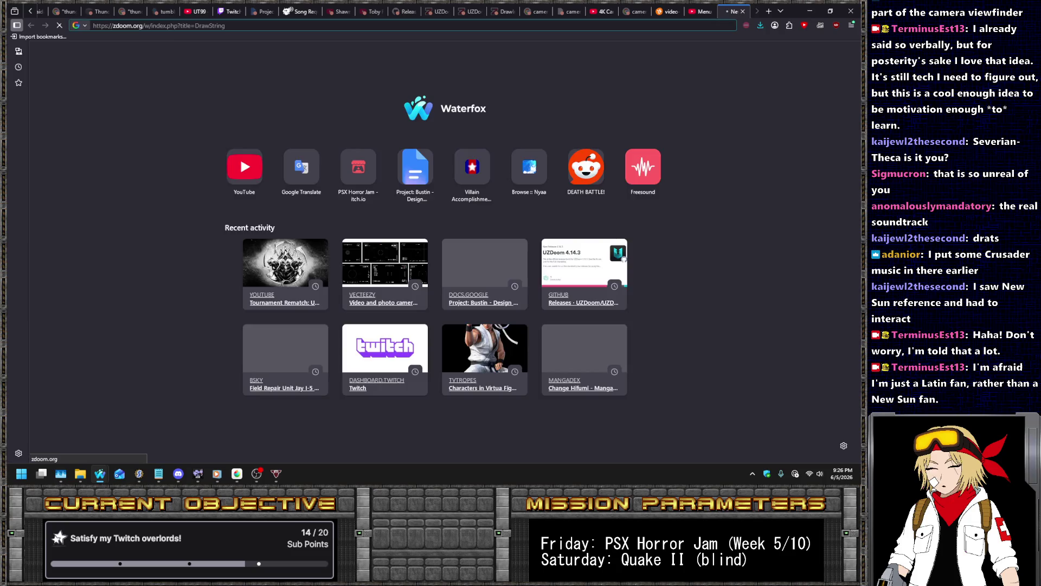
pyautogui.click(570, 138)
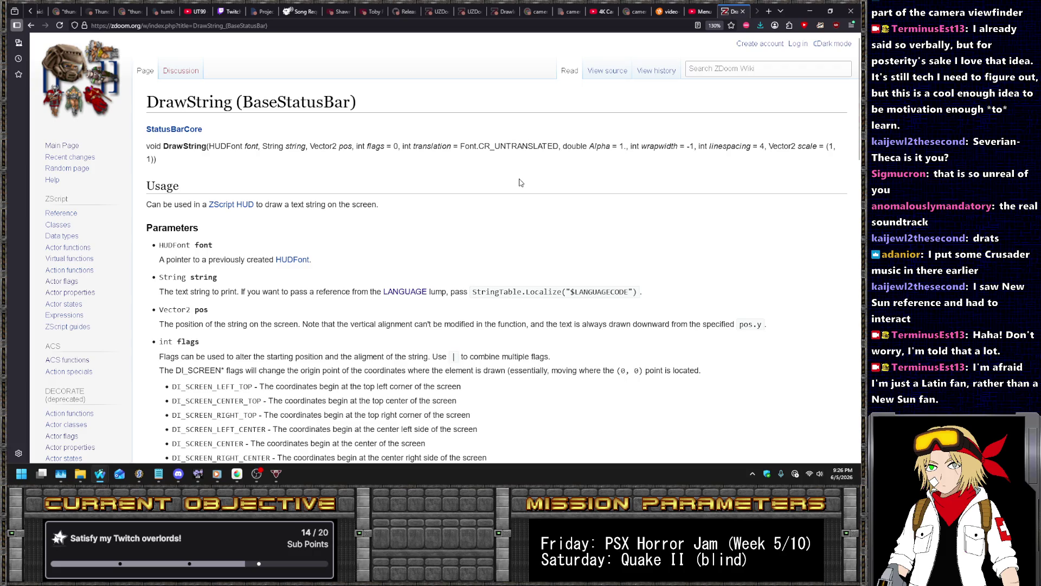
# - Scroll through the DrawString article's parameters and examples, then back toward the top
pyautogui.scroll(-5, 362, 203)
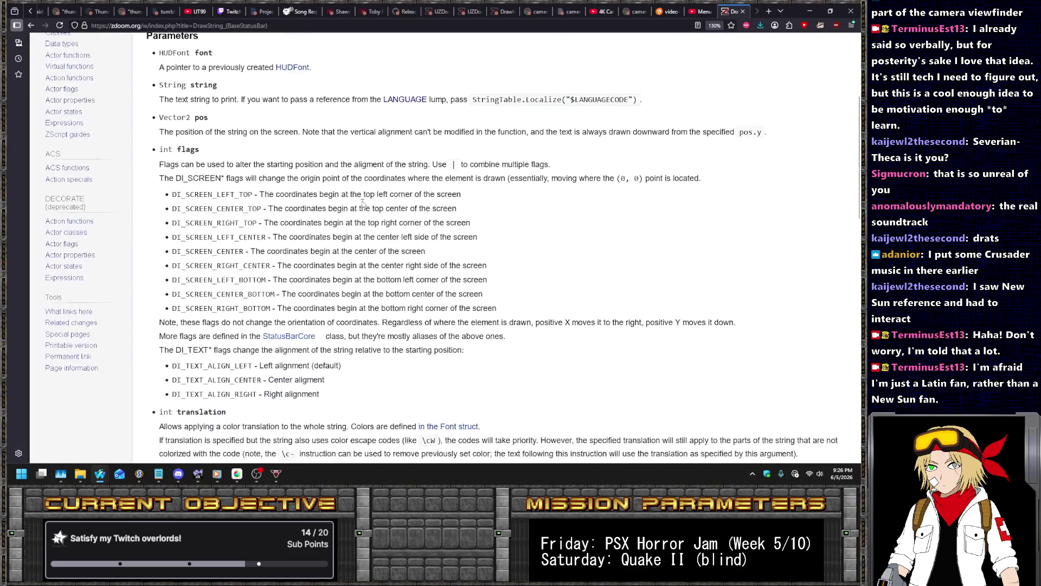
pyautogui.scroll(-3, 362, 204)
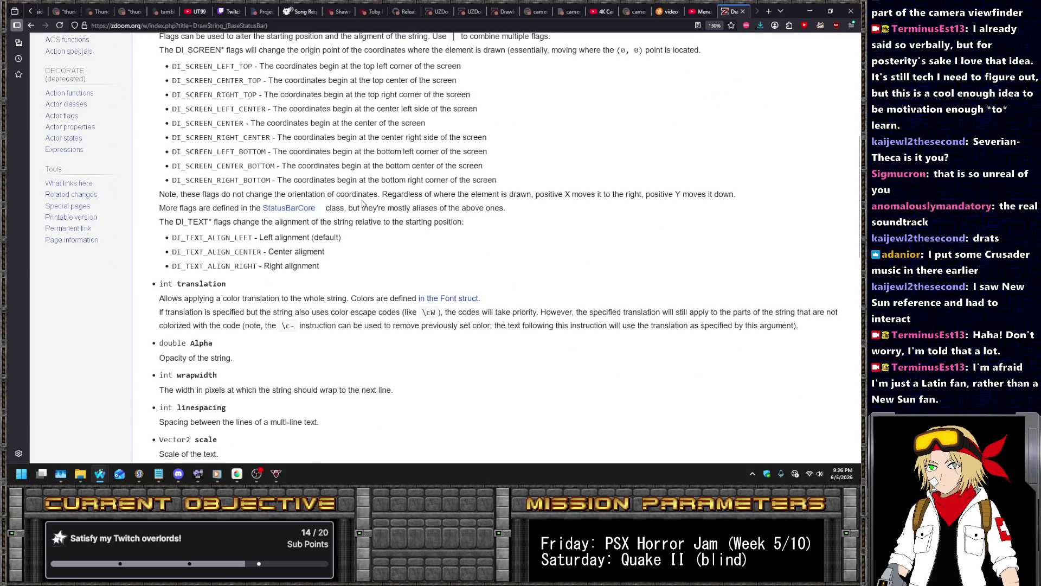
pyautogui.scroll(-5, 362, 203)
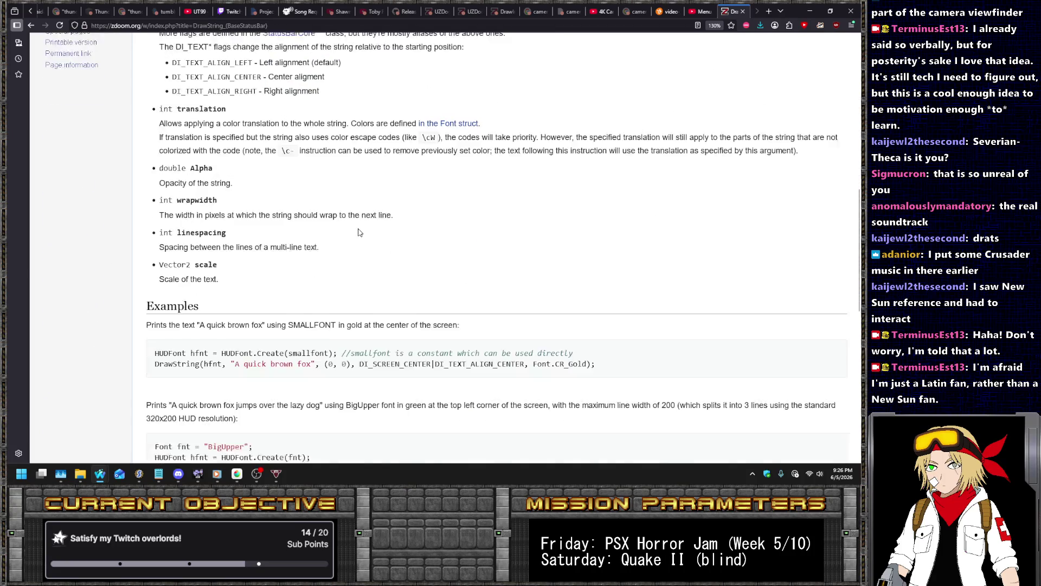
pyautogui.scroll(-5, 377, 248)
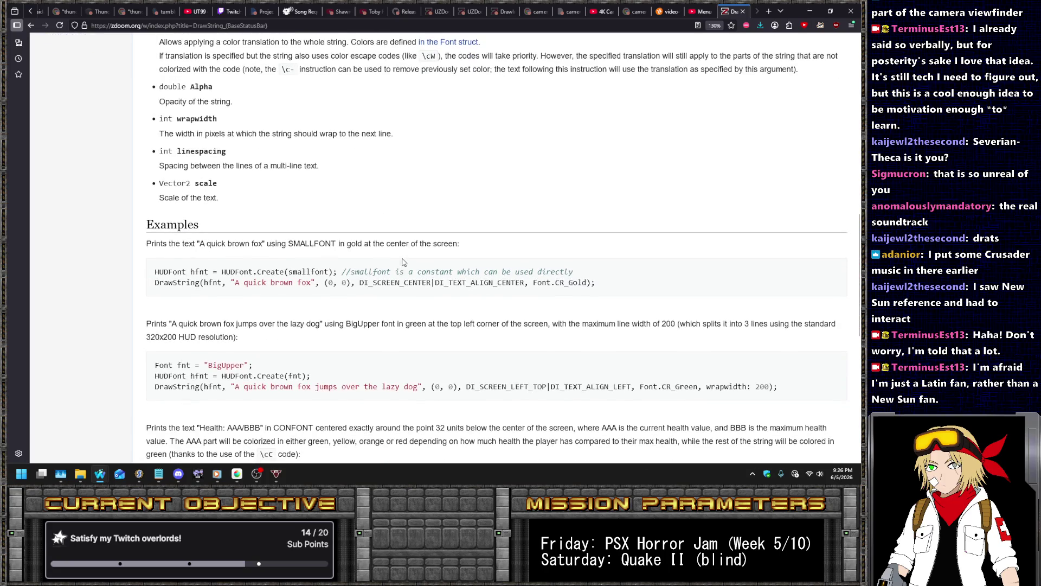
pyautogui.scroll(-3, 403, 259)
pyautogui.scroll(-1, 402, 244)
pyautogui.scroll(-2, 405, 234)
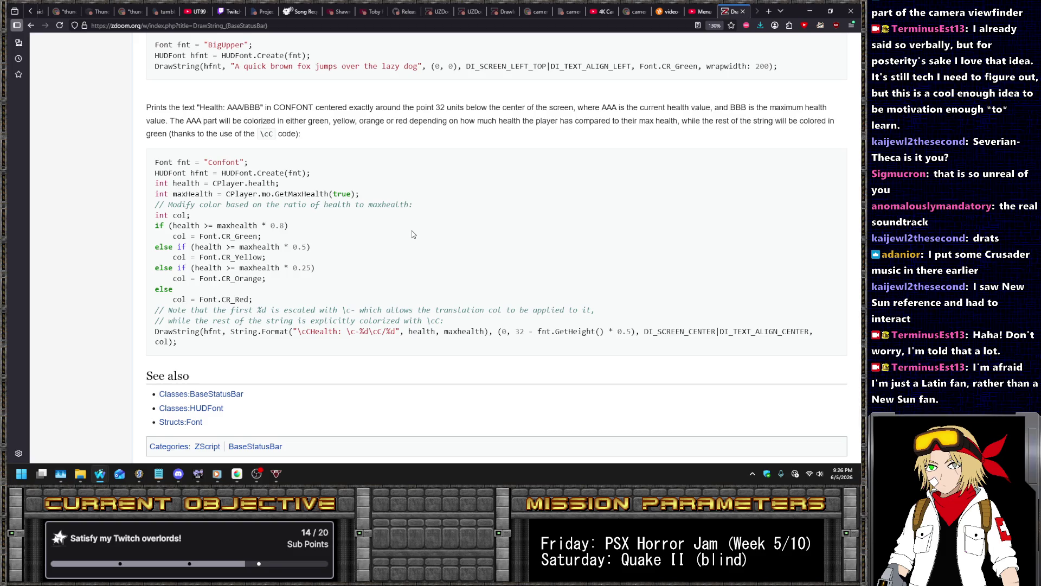
pyautogui.scroll(-3, 413, 233)
pyautogui.scroll(9, 413, 233)
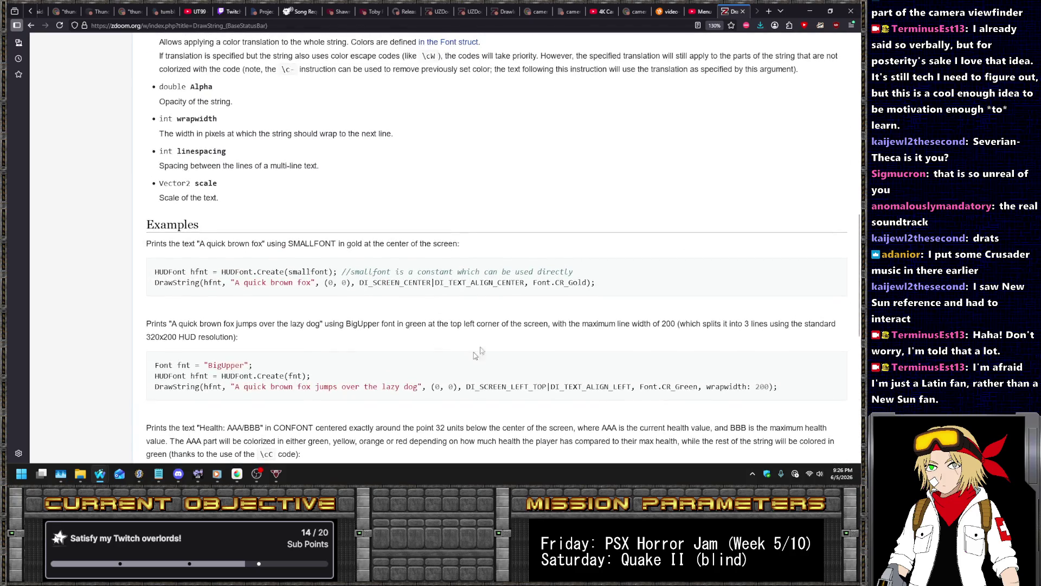
pyautogui.scroll(10, 433, 301)
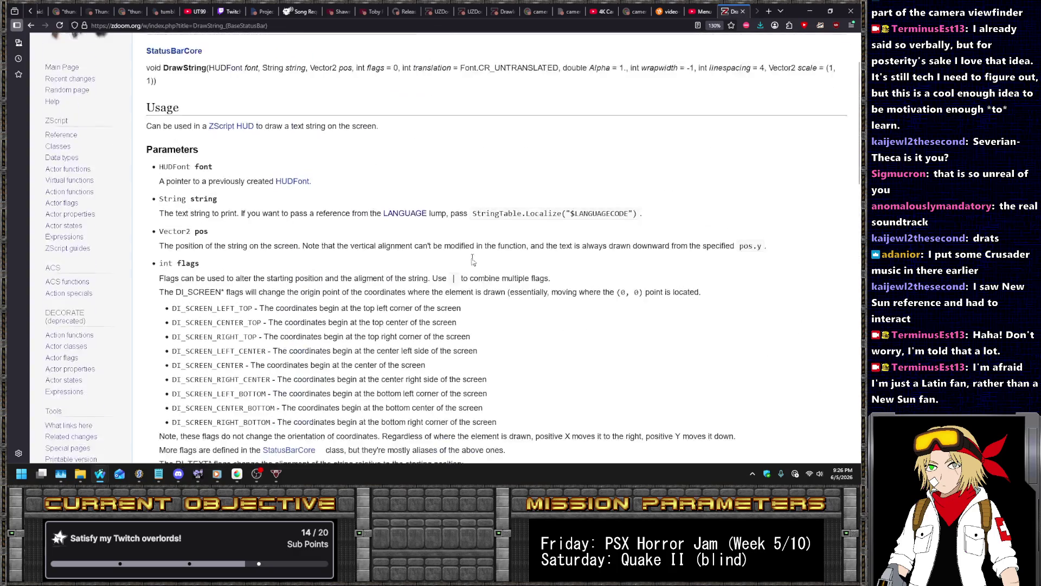
pyautogui.scroll(2, 472, 261)
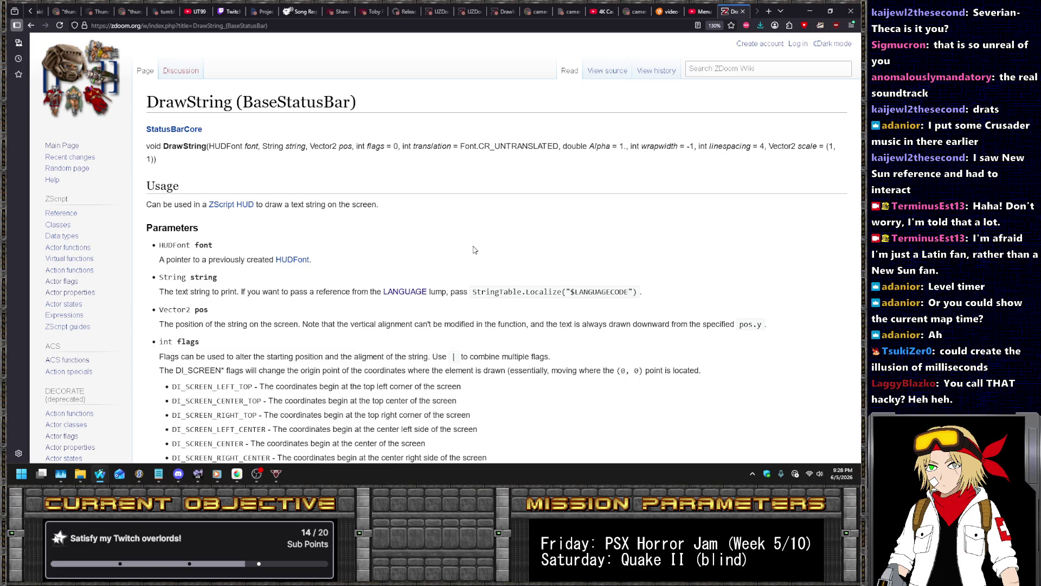
# - Search the wiki for 'leverltimer', retry as 'timer', and open the Timer result in its own tab
pyautogui.click(722, 64)
pyautogui.write('leverltimer')
pyautogui.press('Return')
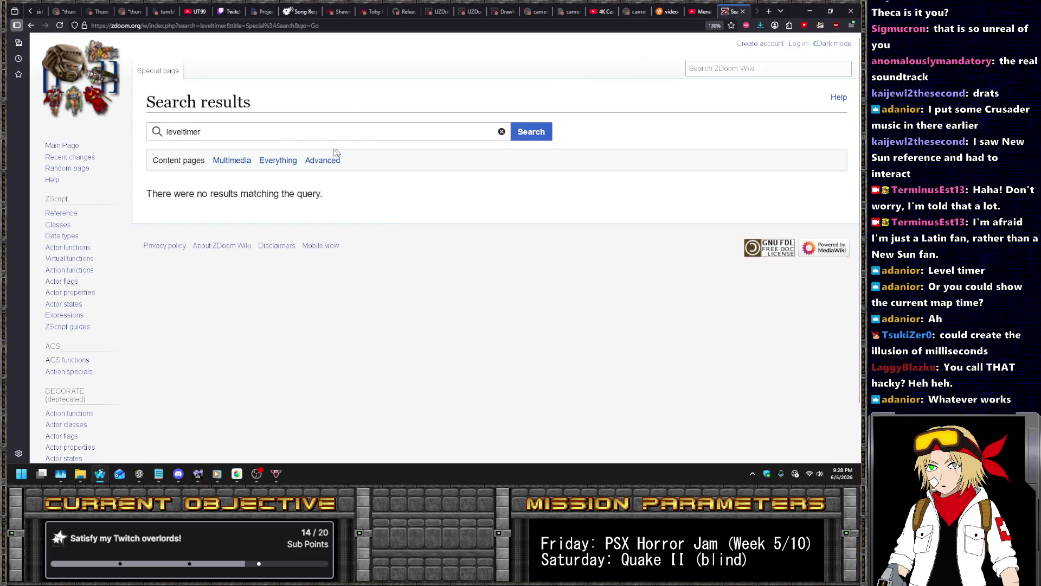
pyautogui.click(247, 131)
pyautogui.press('Home')
pyautogui.press('Delete')
pyautogui.press('Delete')
pyautogui.press('Delete')
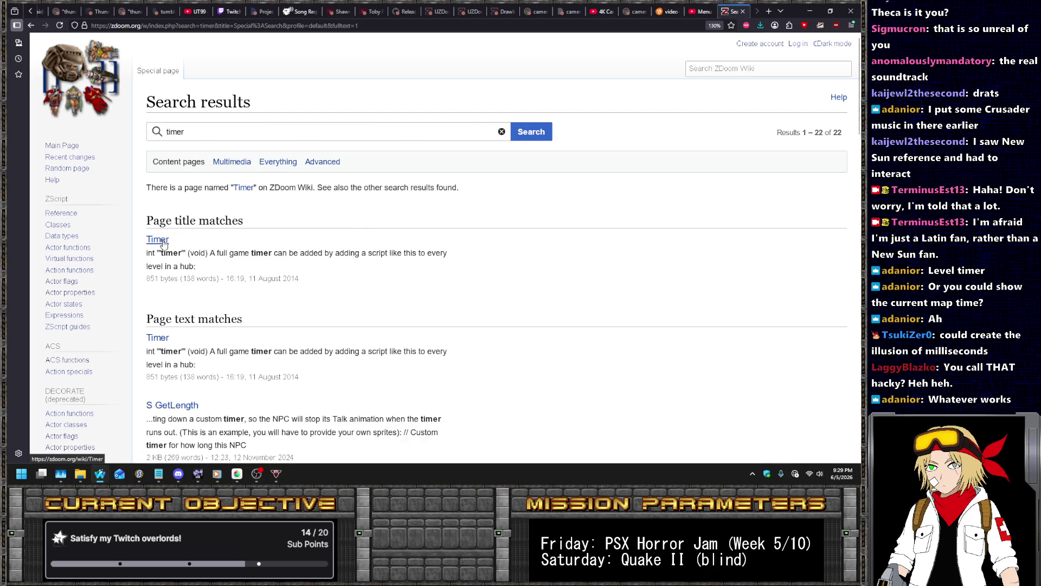
pyautogui.middleClick(163, 241)
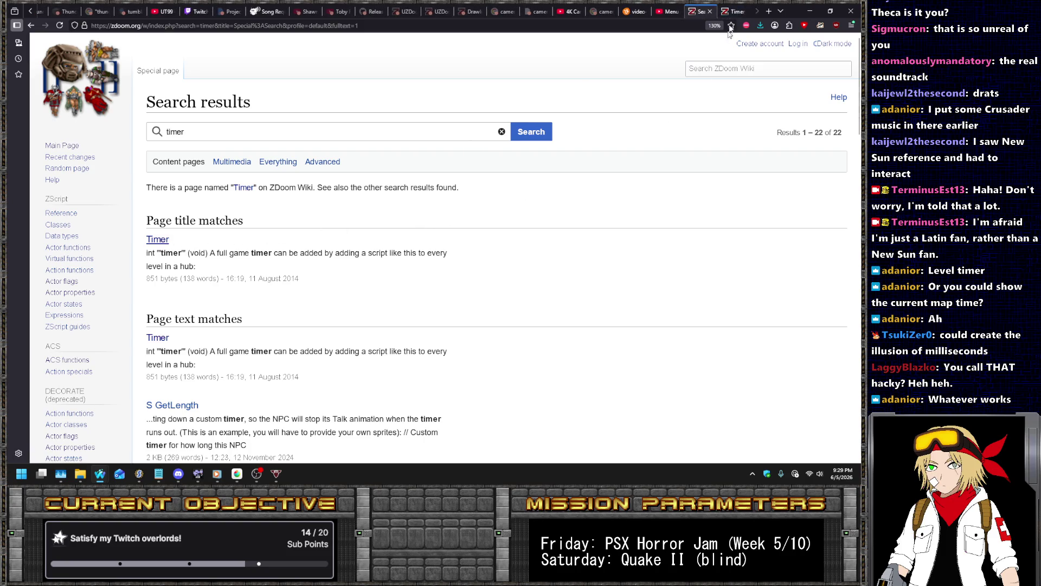
pyautogui.click(735, 11)
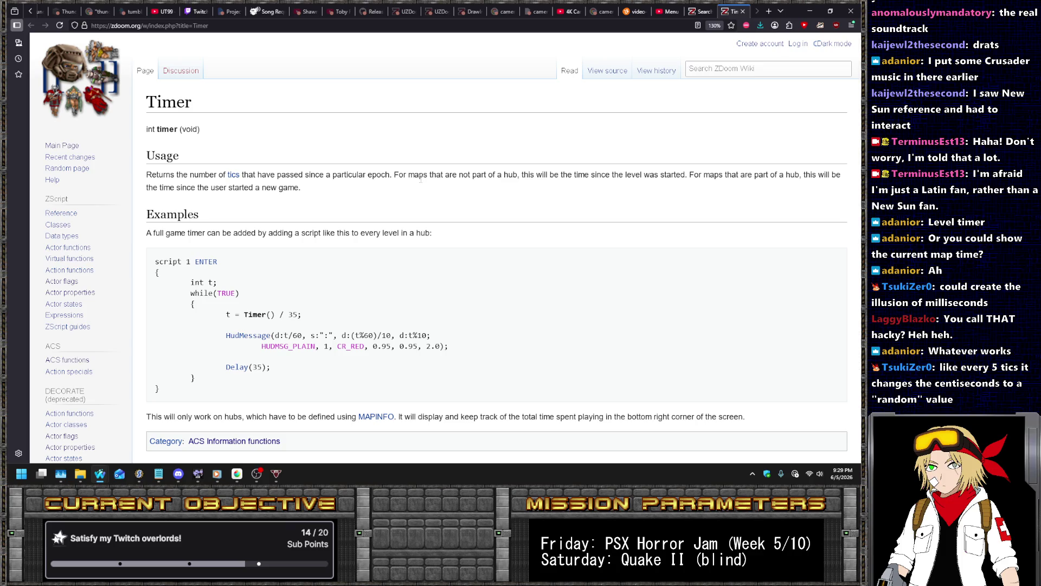
# - Read the Timer article's tic-count HudMessage example, then bring SLADE back to the front
pyautogui.hotkey('alt', 'Tab')
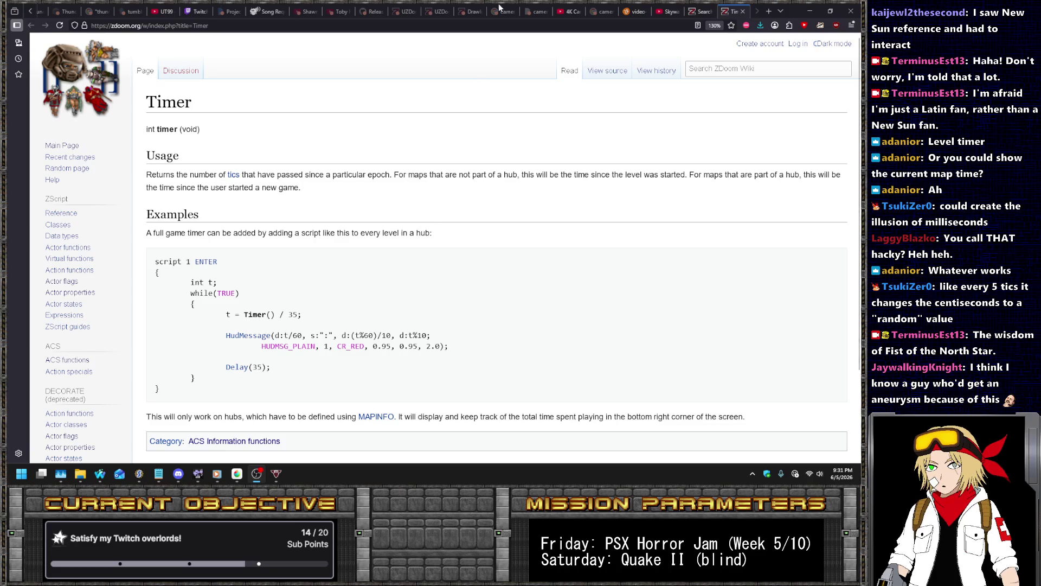
pyautogui.scroll(-2, 423, 302)
pyautogui.scroll(2, 334, 237)
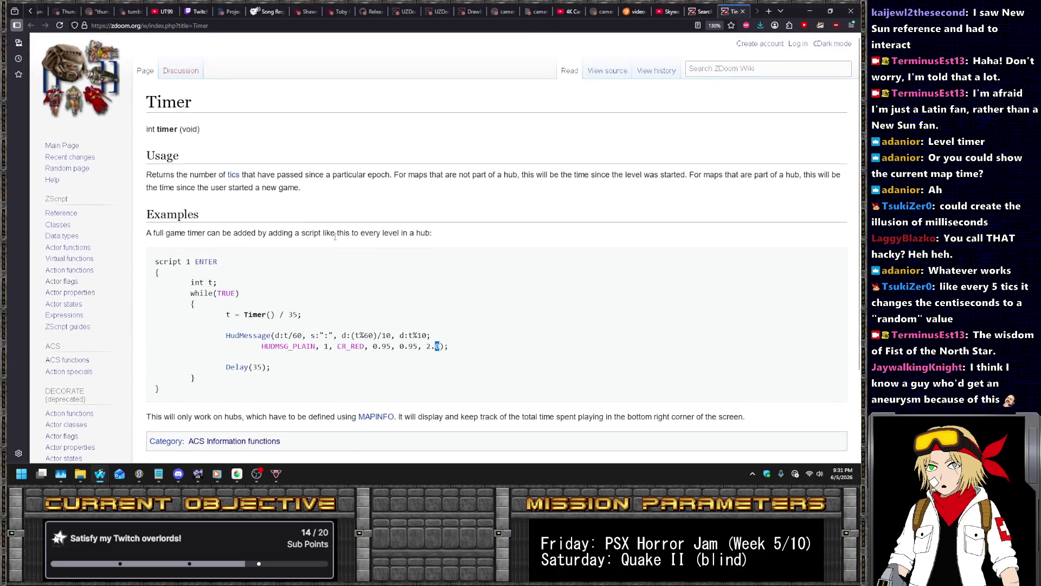
pyautogui.doubleClick(185, 101)
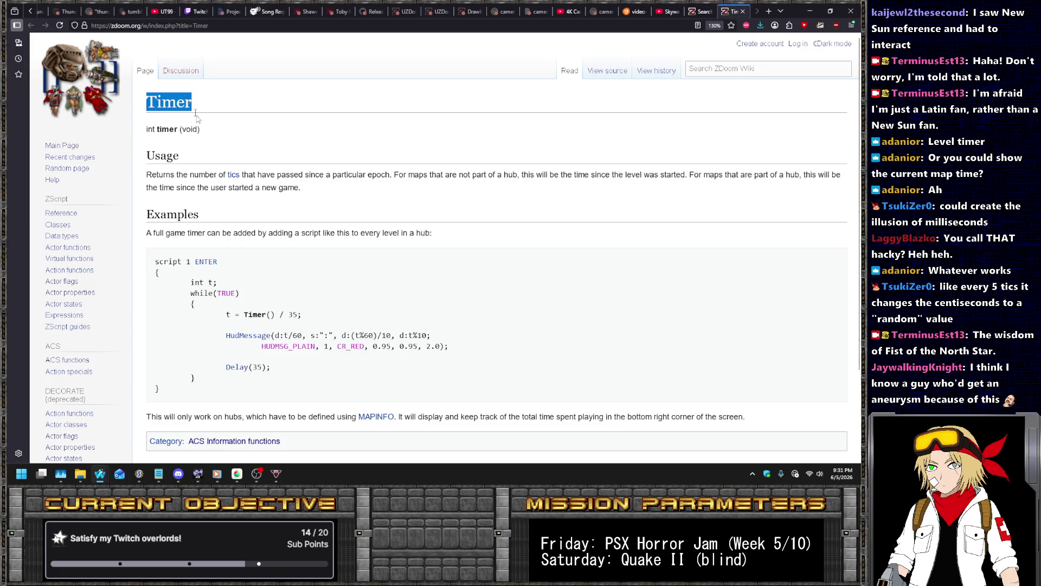
pyautogui.click(416, 140)
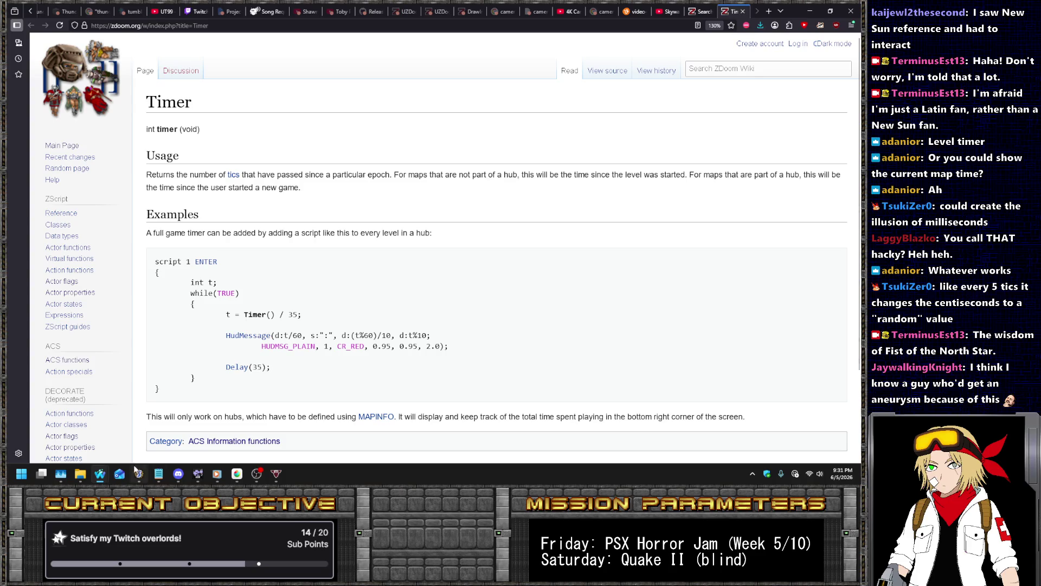
pyautogui.click(139, 473)
pyautogui.scroll(-5, 102, 177)
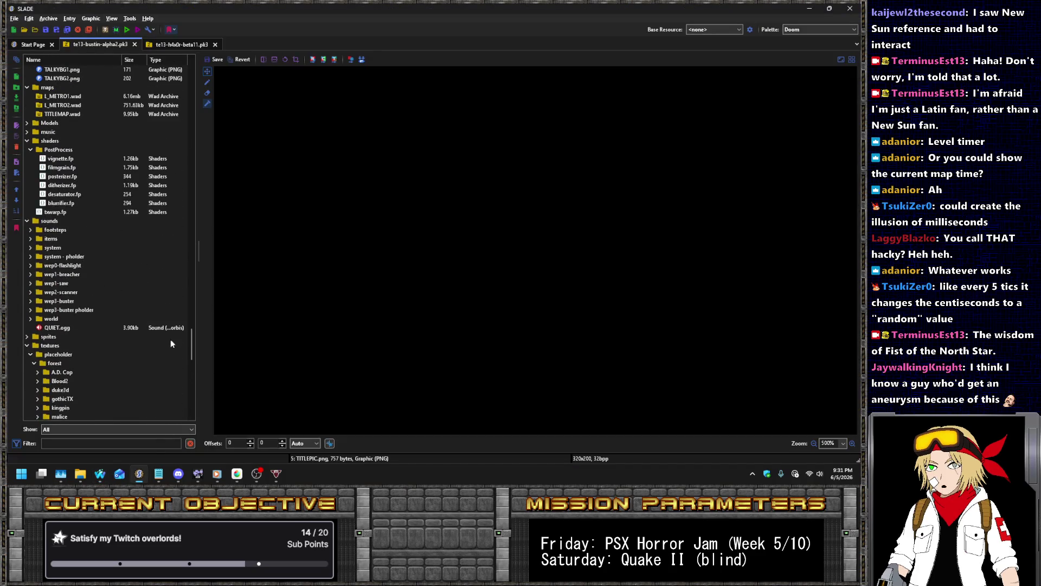
# - Add a new archive entry named spooky-timer.acs
pyautogui.moveTo(193, 344)
pyautogui.mouseDown()
pyautogui.moveTo(136, 141)
pyautogui.moveTo(92, 80)
pyautogui.mouseUp()
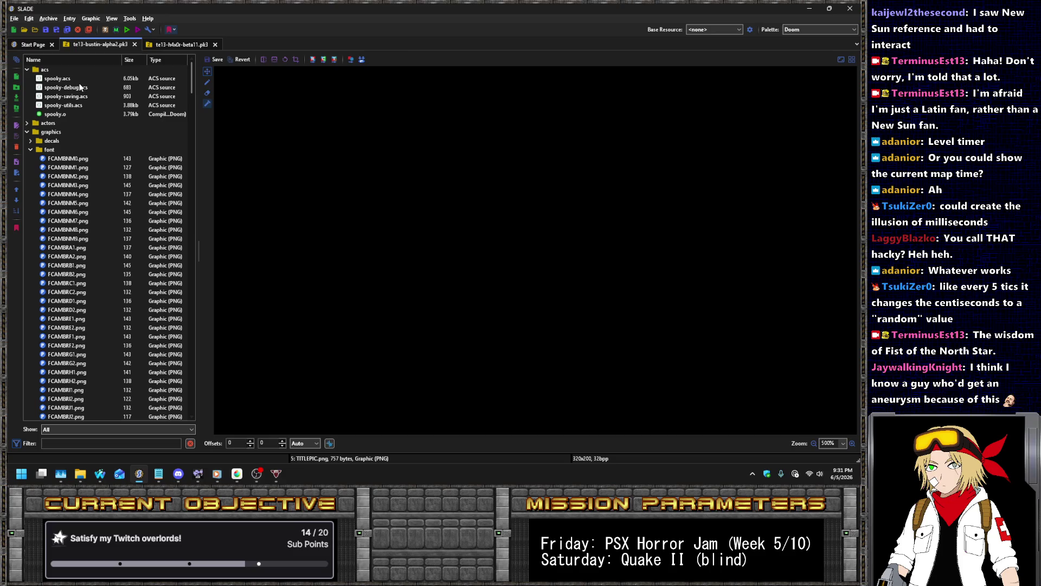
pyautogui.click(80, 86)
pyautogui.click(59, 78)
pyautogui.click(48, 18)
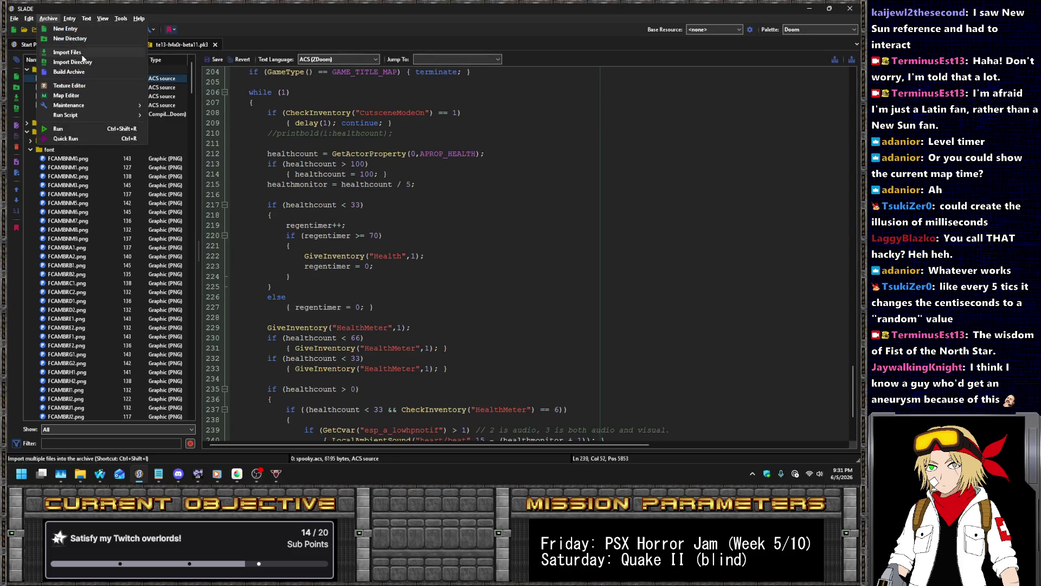
pyautogui.click(65, 29)
pyautogui.write('spooky-timer.acs')
pyautogui.press('Return')
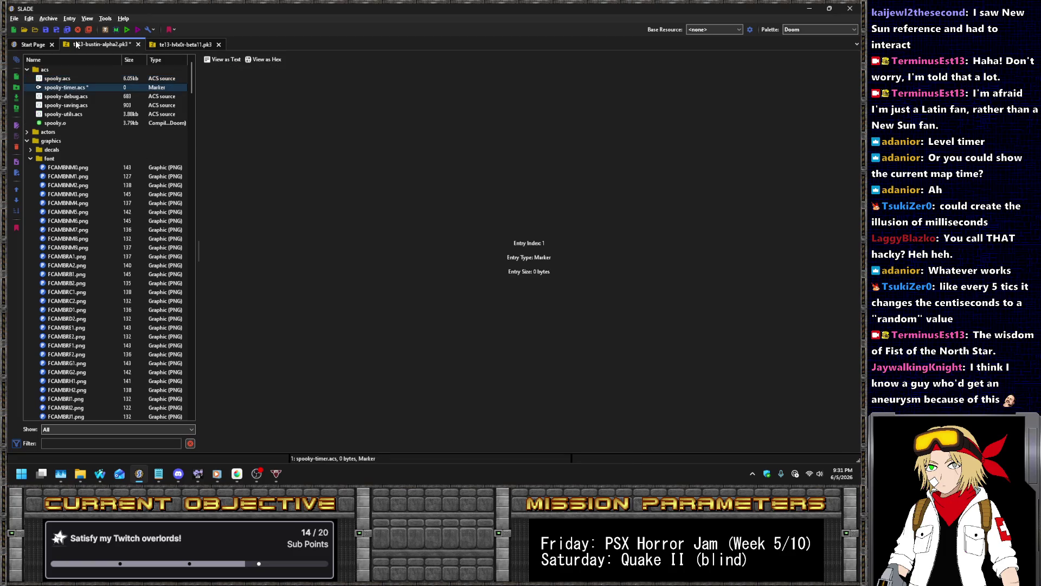
# - Write the opening comments warning this isn't how you *should* do it, for two specific reasons
pyautogui.click(220, 61)
pyautogui.write('// ')
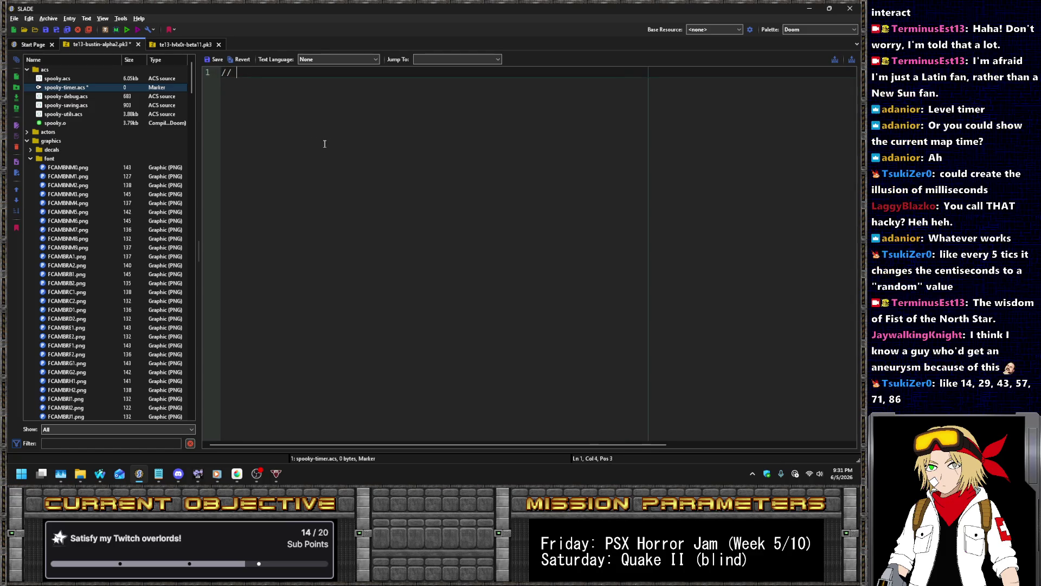
pyautogui.write('Be')
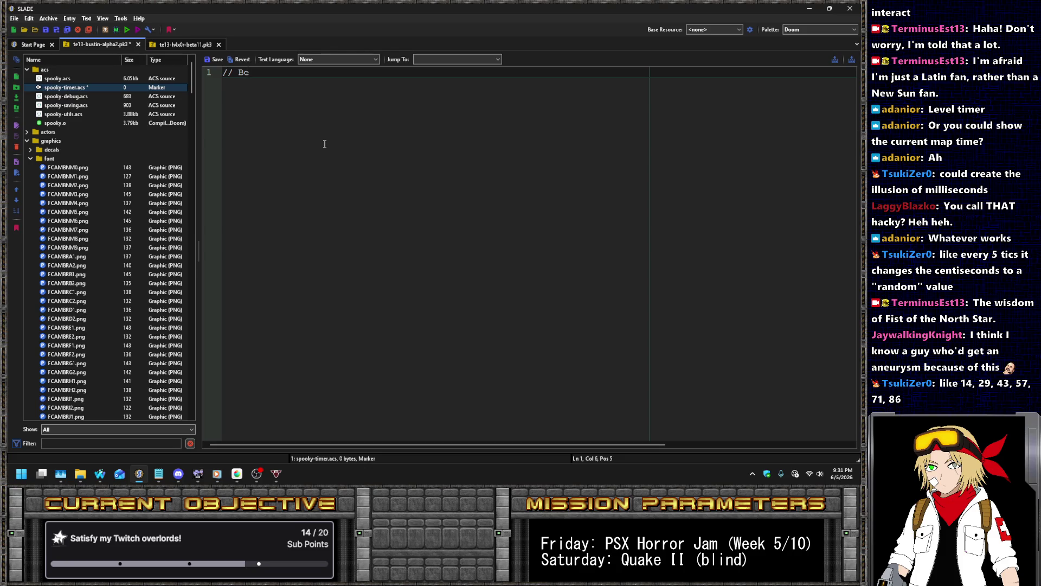
pyautogui.write(' wary, kids, this ')
pyautogui.write('is most ')
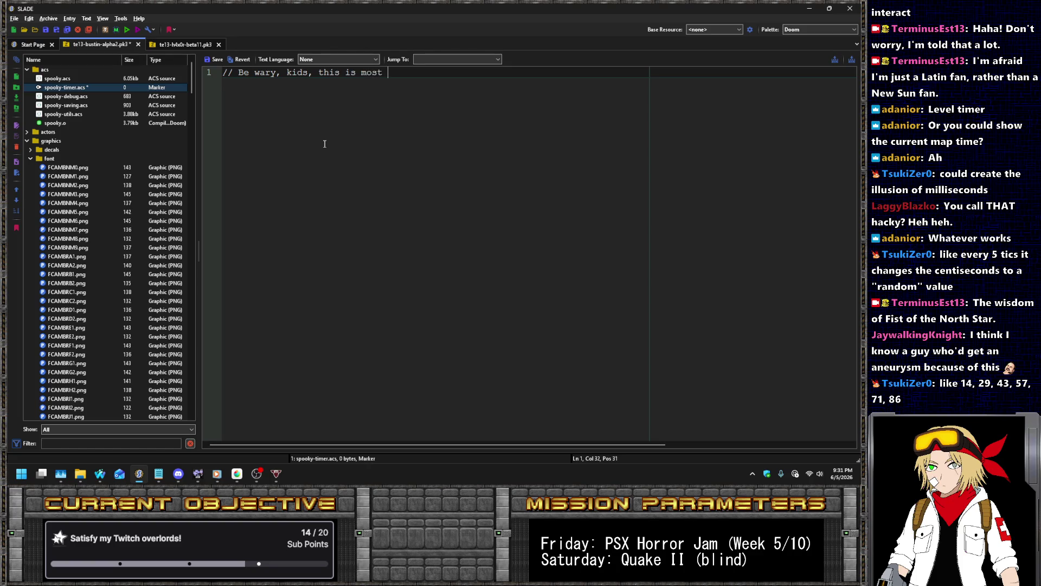
pyautogui.write('definitely not the way ')
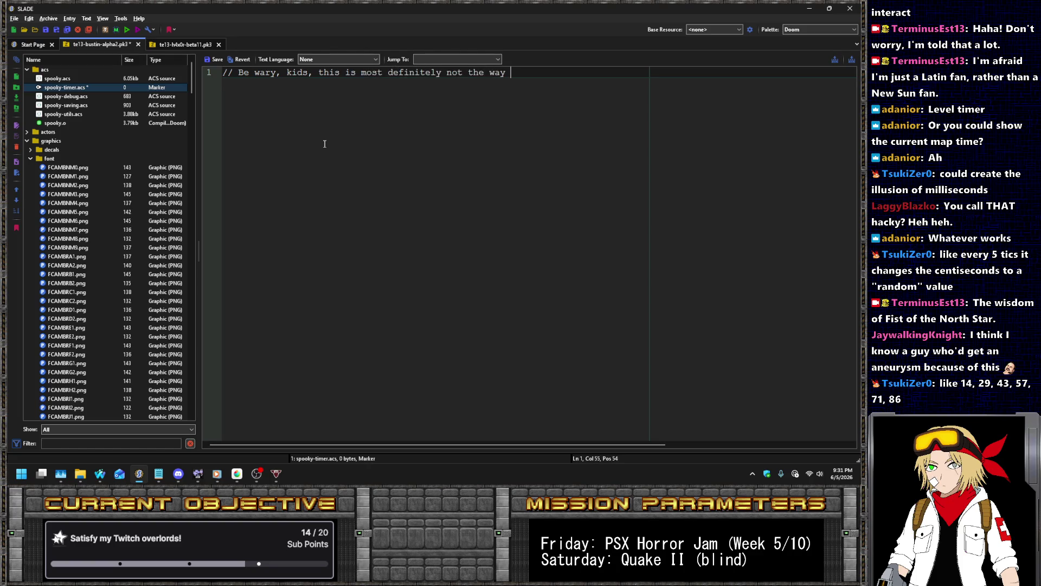
pyautogui.write('you shoul')
pyautogui.press('BackSpace')
pyautogui.press('BackSpace')
pyautogui.press('BackSpace')
pyautogui.write('*should* be')
pyautogui.write(' doing this.')
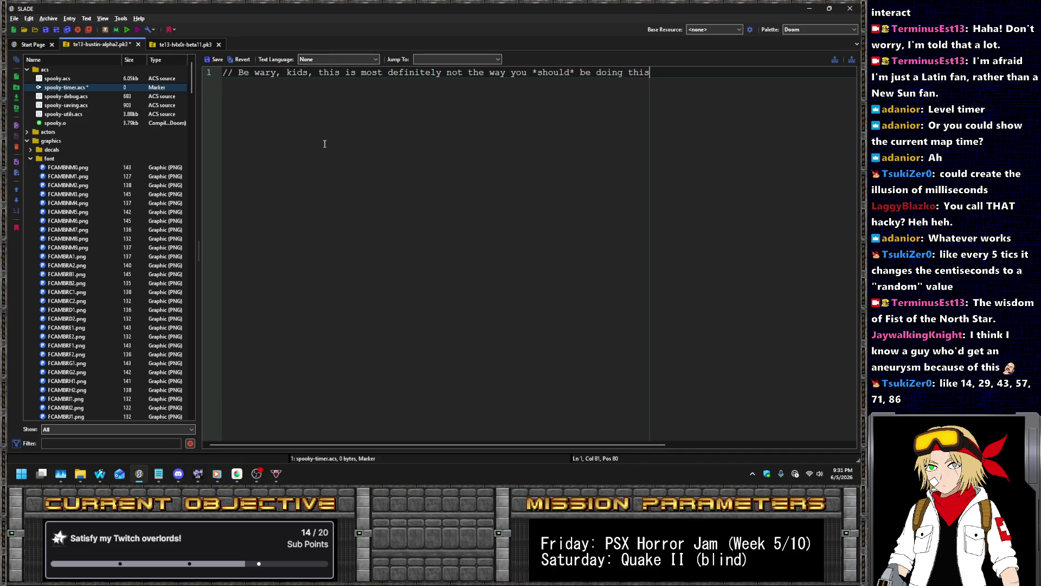
pyautogui.press('Return')
pyautogui.write('// But it')
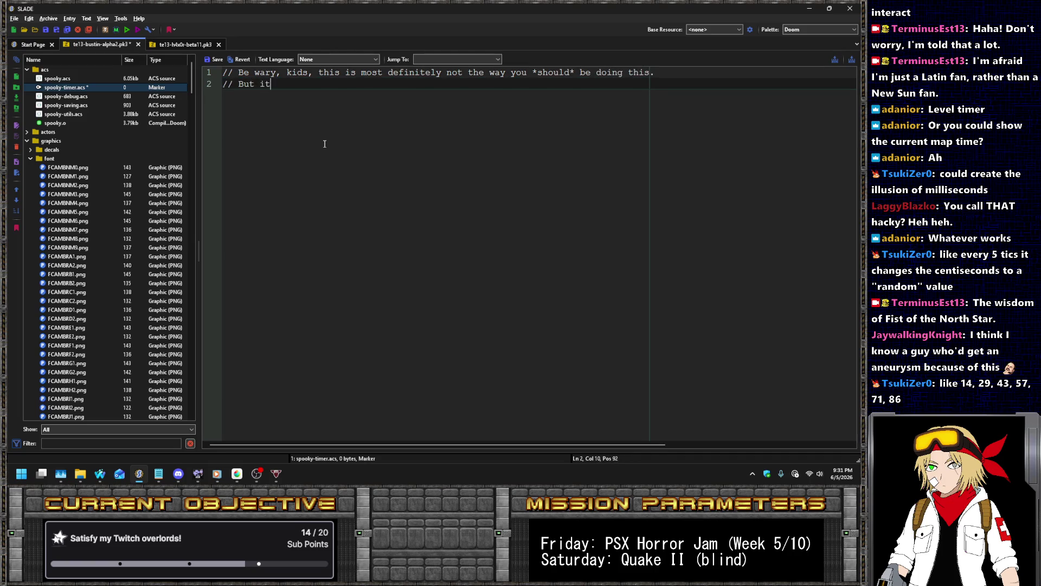
pyautogui.write("'s the way I'm doing it, for ")
pyautogui.write('two spec')
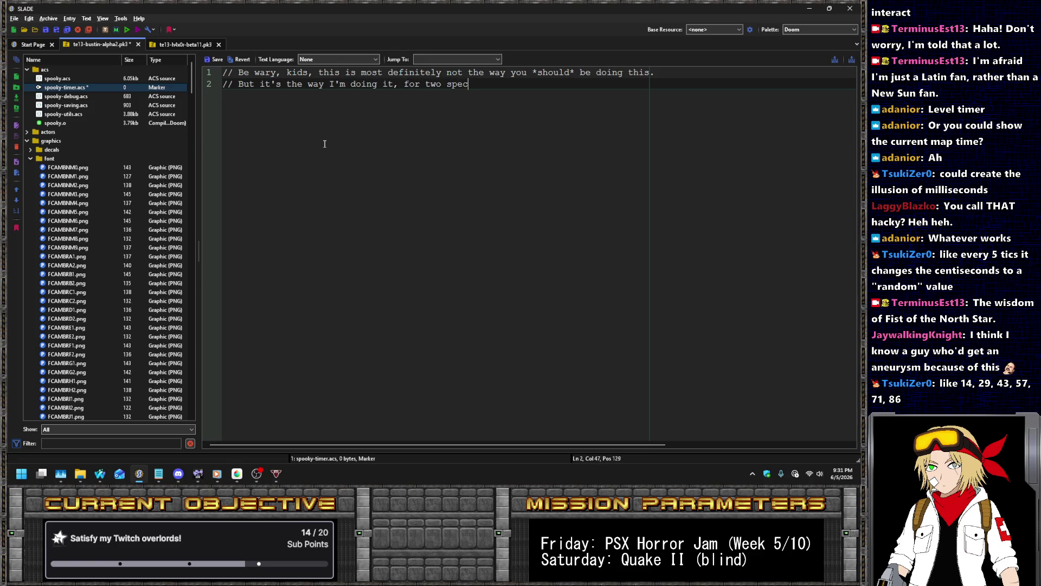
pyautogui.write('ific reasons:')
# - Add reason 1, counting the "milliseconds" as well as seconds, and begin reason 2 on delayed start
pyautogui.press('Return')
pyautogui.write('-')
pyautogui.press('BackSpace')
pyautogui.press('BackSpace')
pyautogui.write('// 1: I w')
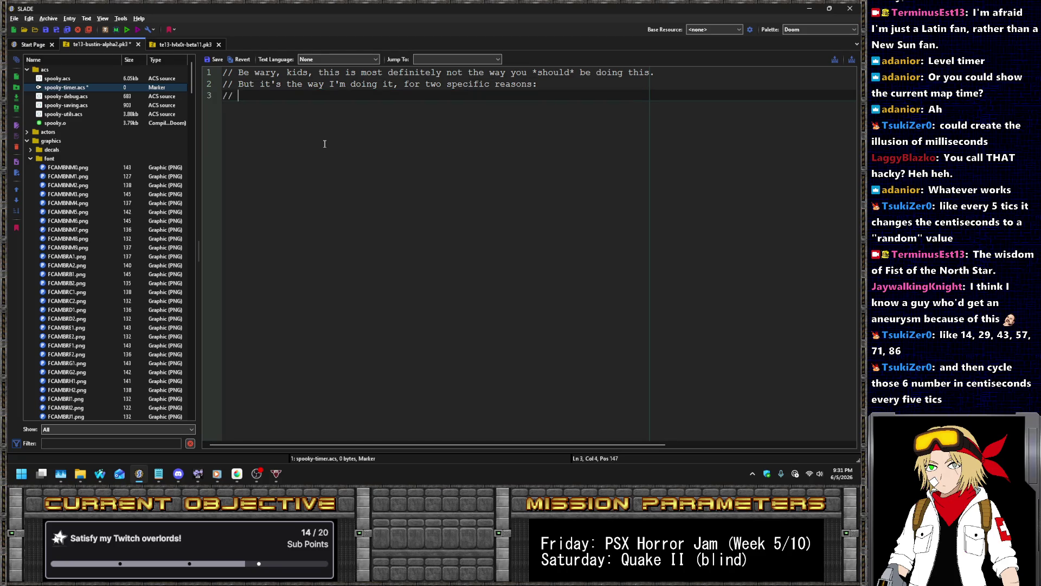
pyautogui.write('ant to be able to count th')
pyautogui.write('e "millisons"')
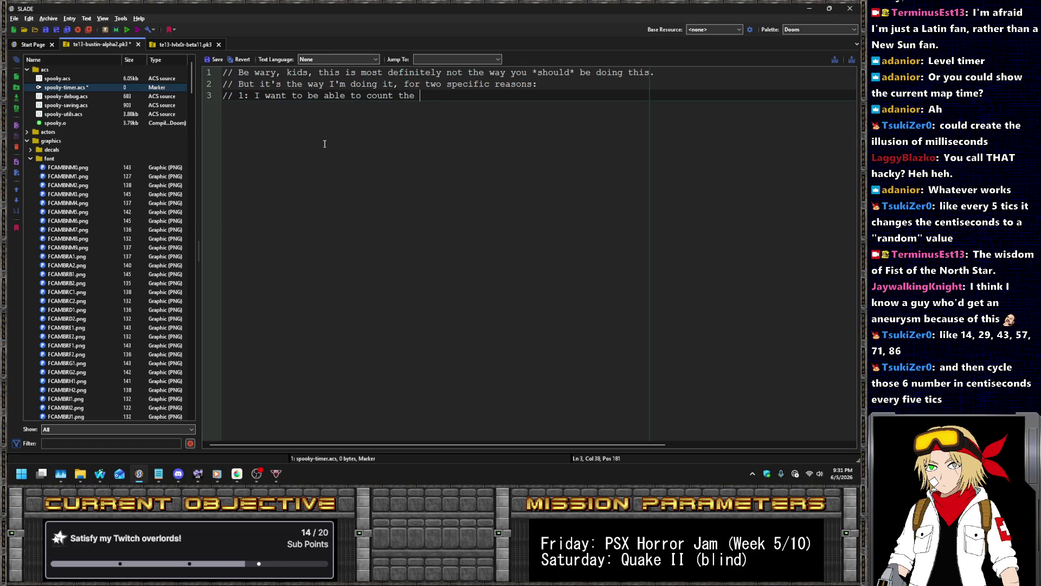
pyautogui.press('BackSpace')
pyautogui.press('BackSpace')
pyautogui.press('BackSpace')
pyautogui.write('econds" as well as the second')
pyautogui.write('s.')
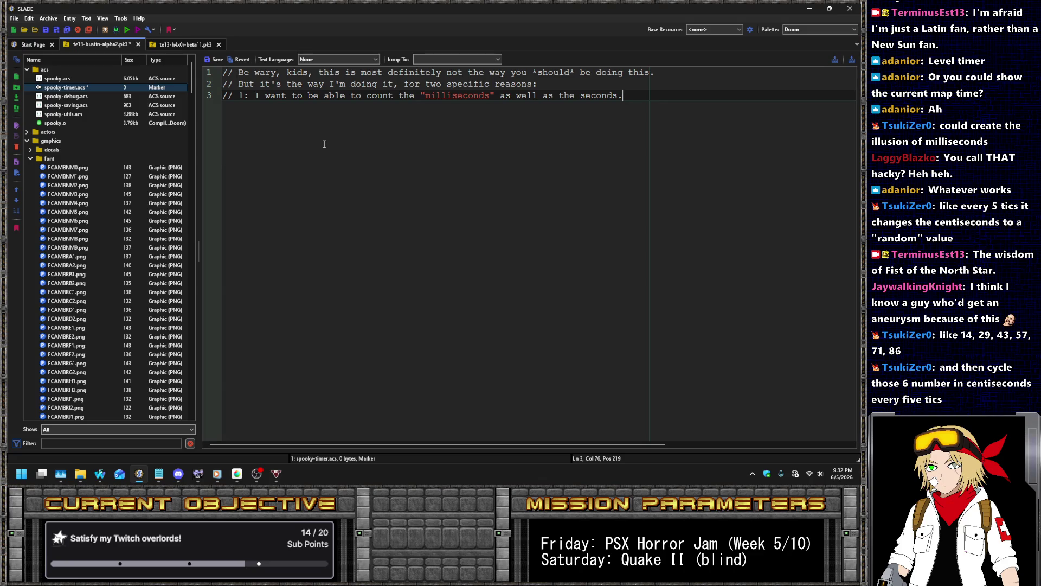
pyautogui.press('Return')
pyautogui.write('// 2: ')
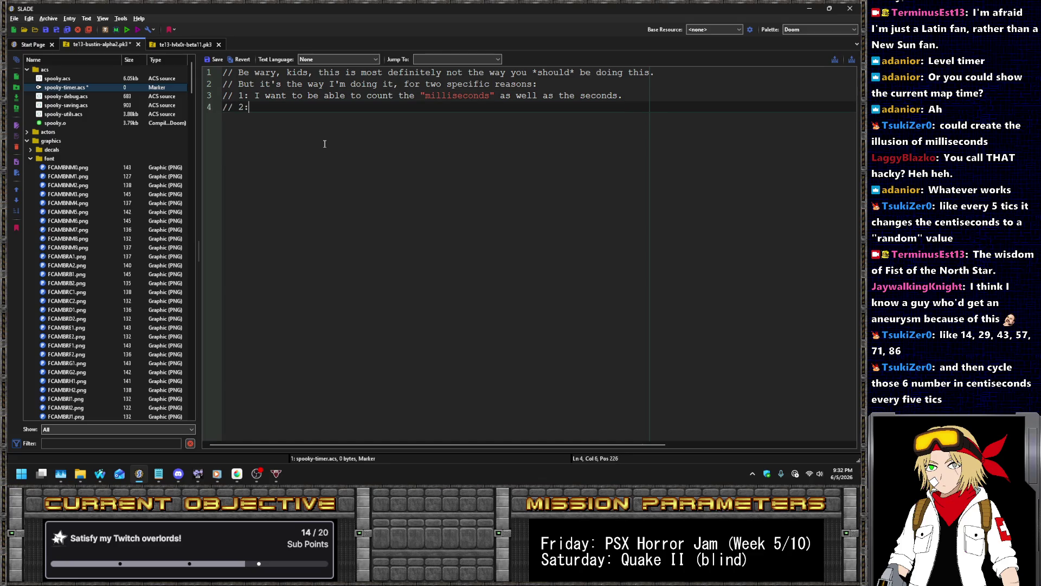
pyautogui.write('I need to be able to ha')
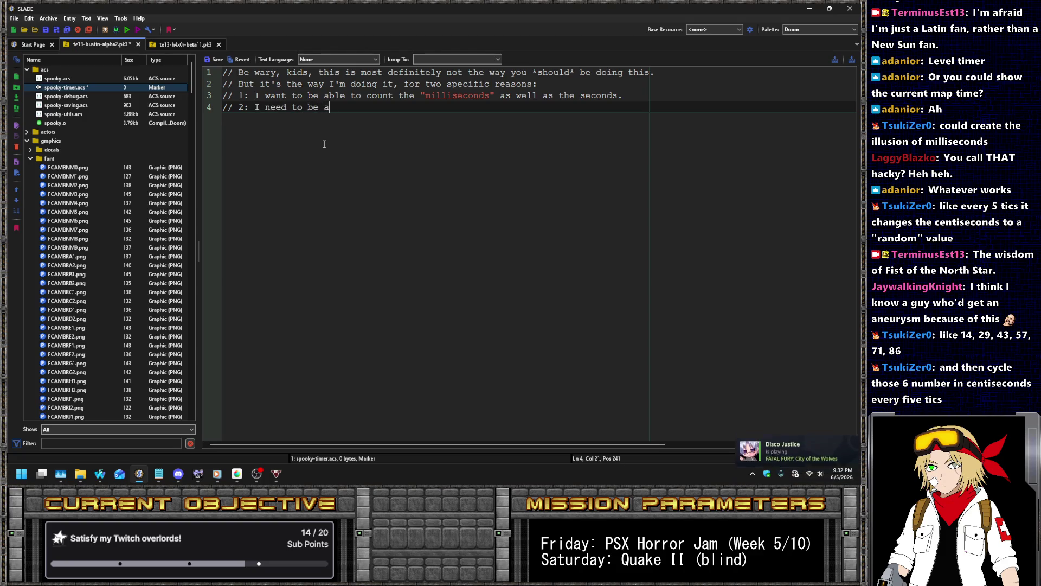
pyautogui.write('ve a delaye')
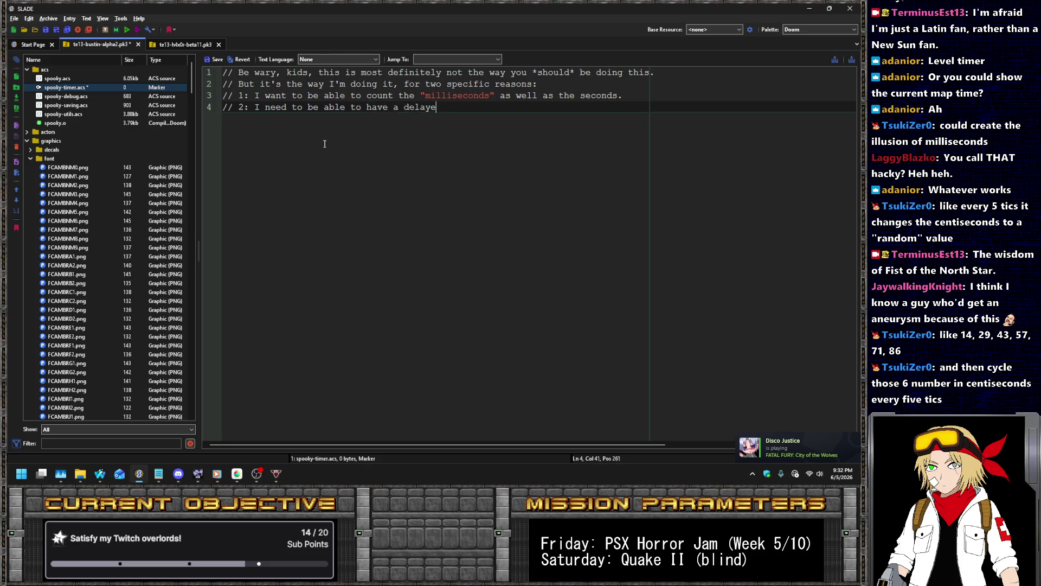
pyautogui.write('d start, due to the intro sequ')
pyautogui.write('ence of the')
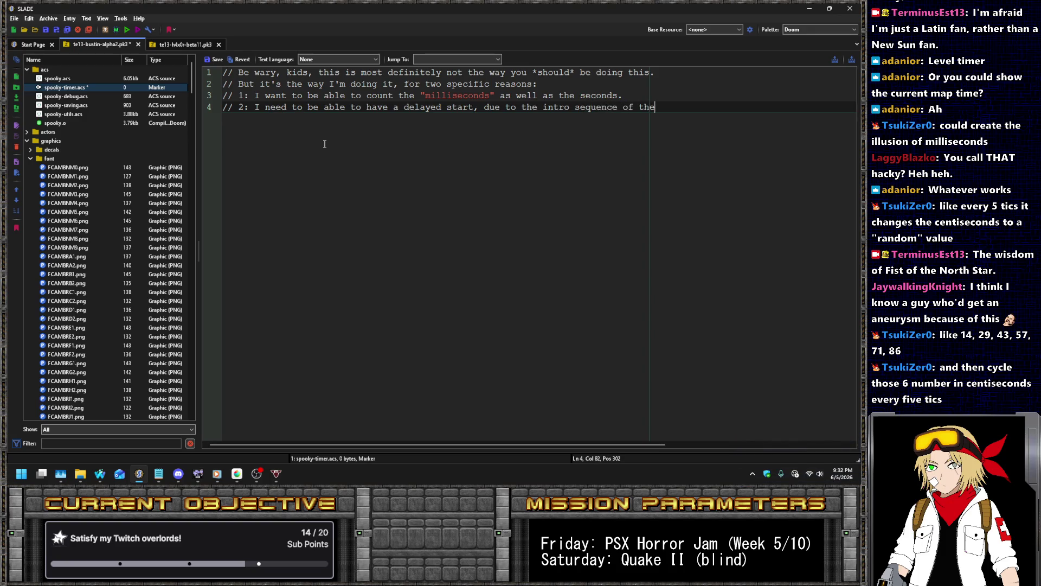
# - Finish reason 2 with 'map intro sequences' and add reason 3 about fiddling the timer for spoop factor
pyautogui.press('BackSpace')
pyautogui.press('BackSpace')
pyautogui.press('BackSpace')
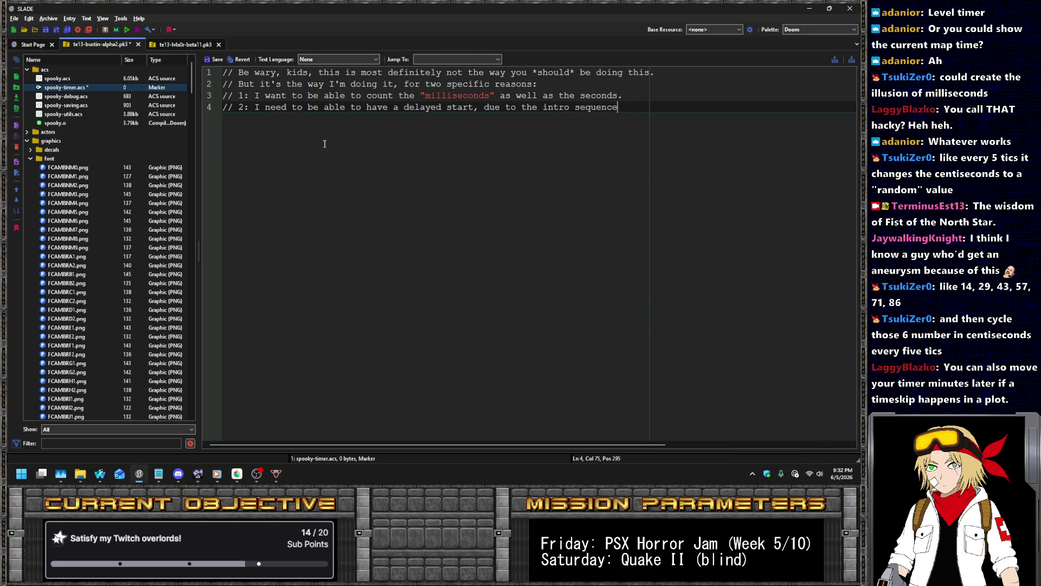
pyautogui.hotkey('ctrl', 'shift', 'Left')
pyautogui.hotkey('ctrl', 'shift', 'Left')
pyautogui.hotkey('ctrl', 'shift', 'Left')
pyautogui.write('map intro seq')
pyautogui.write('uences')
pyautogui.press('Return')
pyautogui.write('// 3: In case')
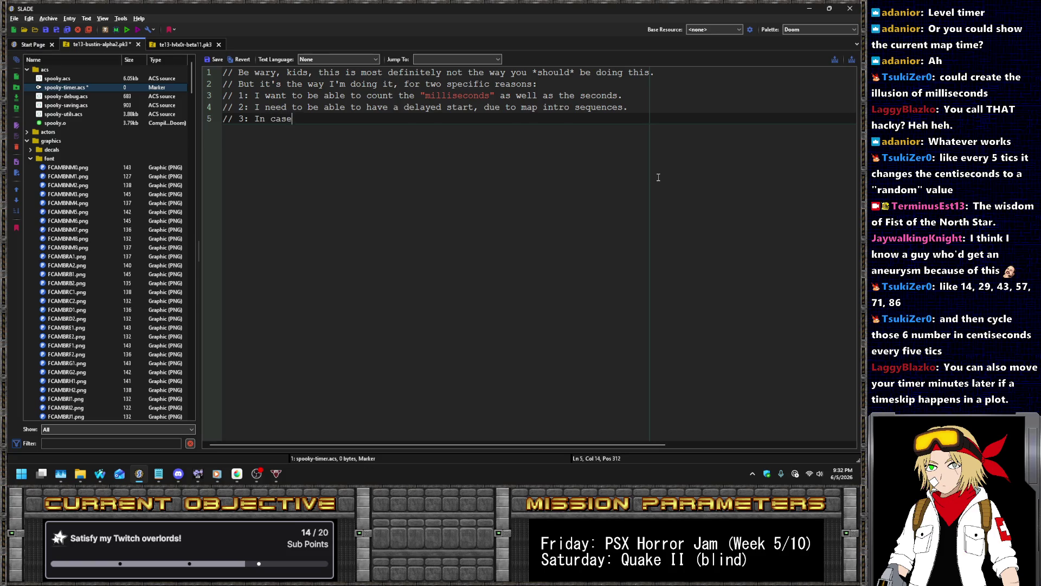
pyautogui.write(' I need to manually ')
pyautogui.write('fiddle with the')
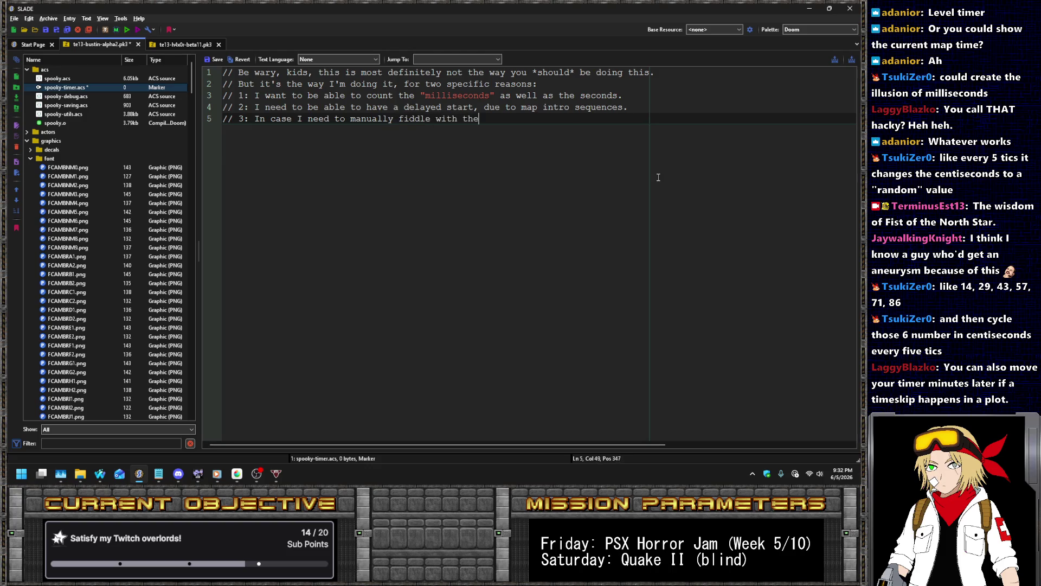
pyautogui.write(' timer for spoiop')
pyautogui.press('BackSpace')
pyautogui.press('BackSpace')
pyautogui.press('BackSpace')
pyautogui.write('op factor.')
# - Change the reason count on line 2 from 'two' to 'three'
pyautogui.press('Up')
pyautogui.press('Up')
pyautogui.press('Up')
pyautogui.press('Left')
pyautogui.press('BackSpace')
pyautogui.press('BackSpace')
pyautogui.press('BackSpace')
pyautogui.write('three')
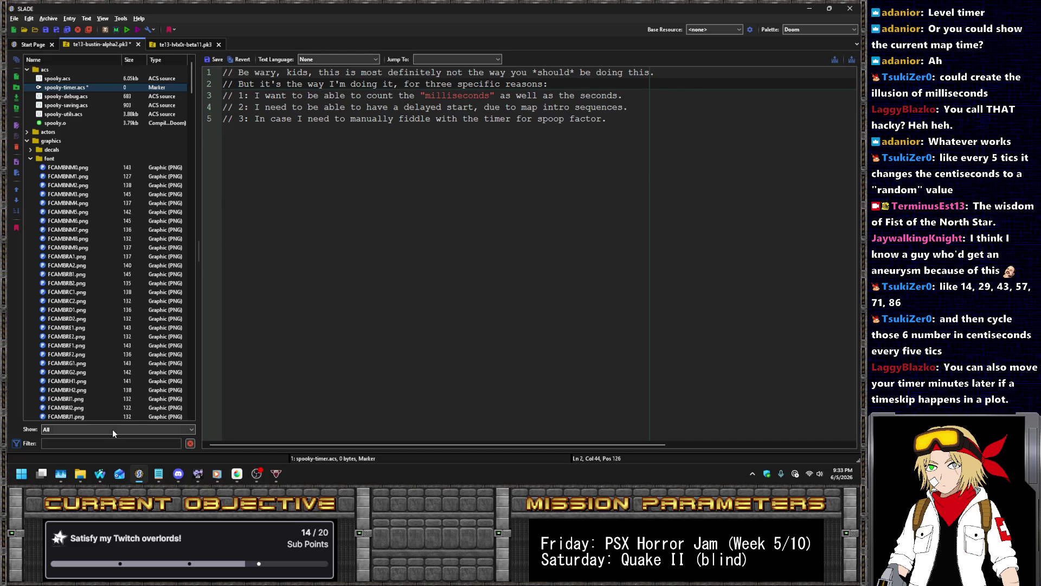
pyautogui.moveTo(100, 474)
pyautogui.click(156, 423)
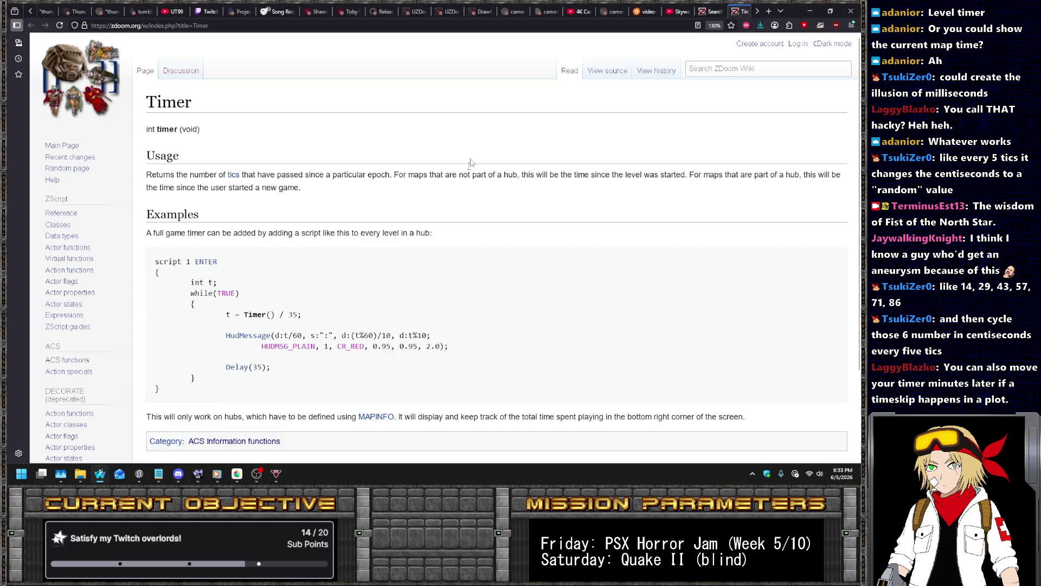
pyautogui.click(278, 10)
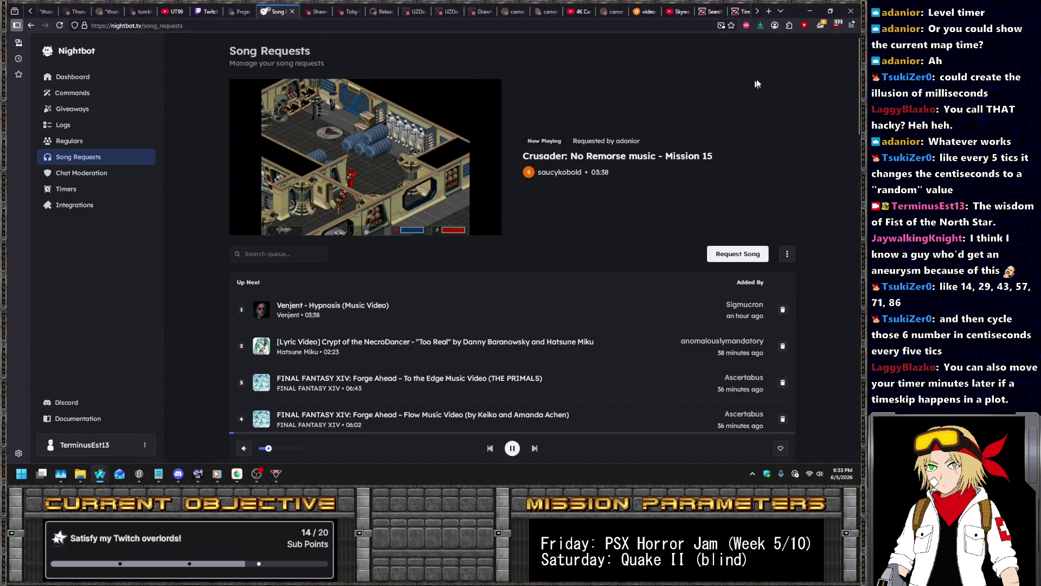
pyautogui.click(738, 11)
pyautogui.scroll(-3, 758, 230)
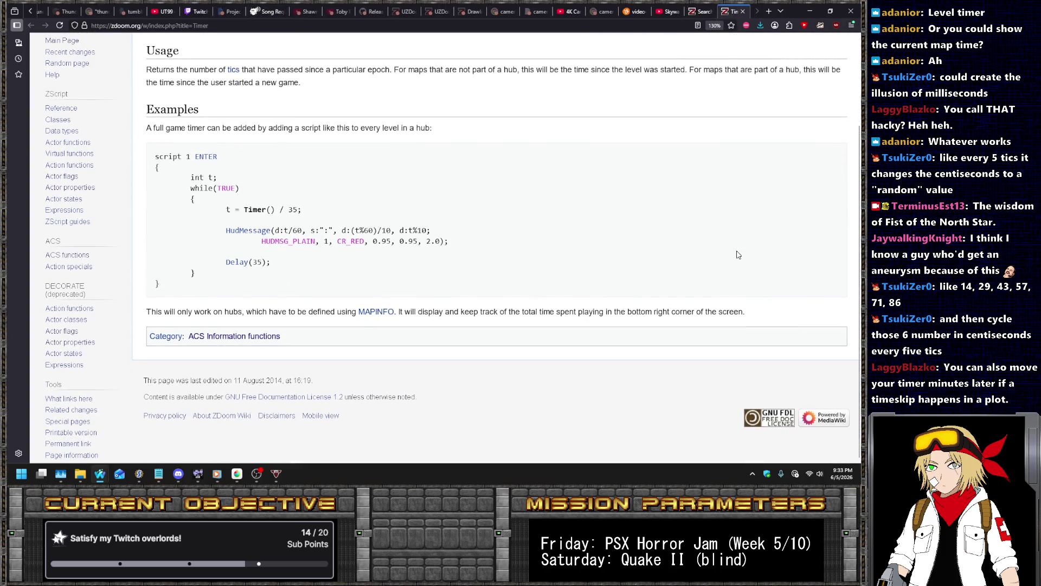
pyautogui.hotkey('alt', 'Tab')
pyautogui.click(640, 131)
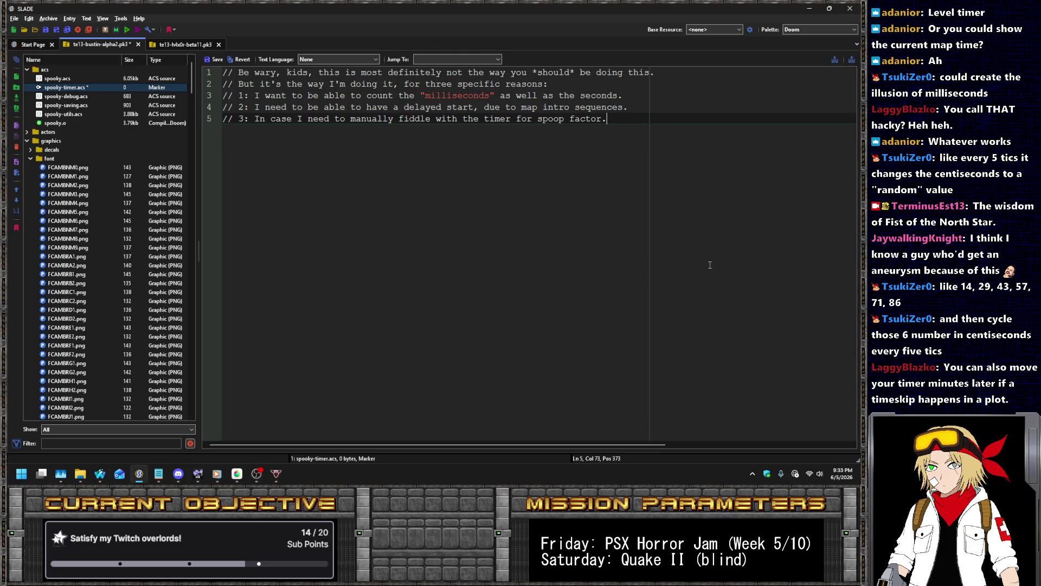
# - Raise the reason count to 'four' and add reason 4 about being on a game jam deadline
pyautogui.press('Return')
pyautogui.write('//')
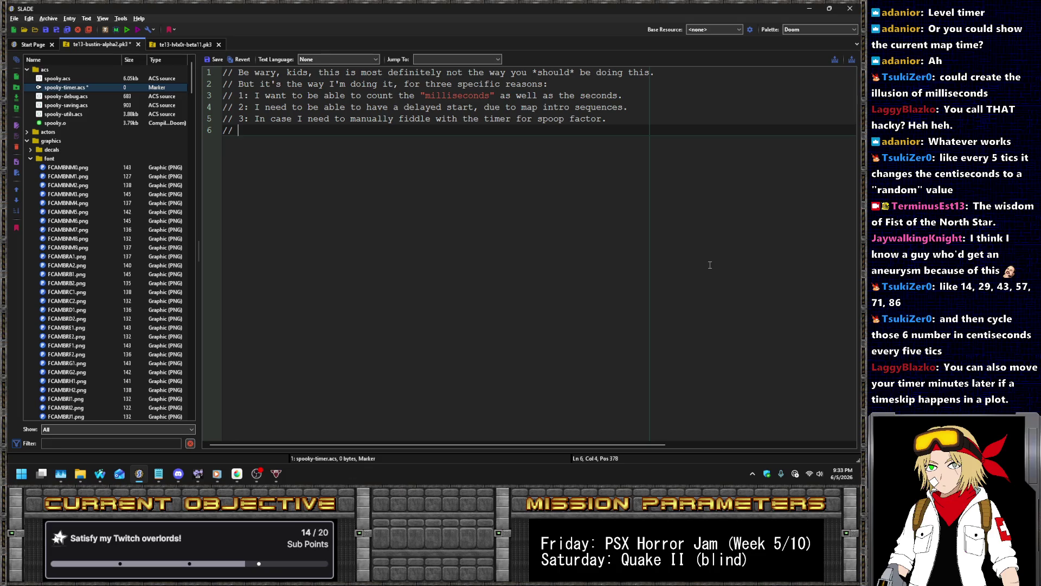
pyautogui.press('Up')
pyautogui.press('Up')
pyautogui.press('Up')
pyautogui.press('End')
pyautogui.hotkey('ctrl', 'Left')
pyautogui.hotkey('ctrl', 'Left')
pyautogui.hotkey('ctrl', 'Left')
pyautogui.press('Left')
pyautogui.hotkey('ctrl', 'shift', 'Left')
pyautogui.write('four')
pyautogui.press('Down')
pyautogui.press('Down')
pyautogui.press('Down')
pyautogui.write('4: This is a game ')
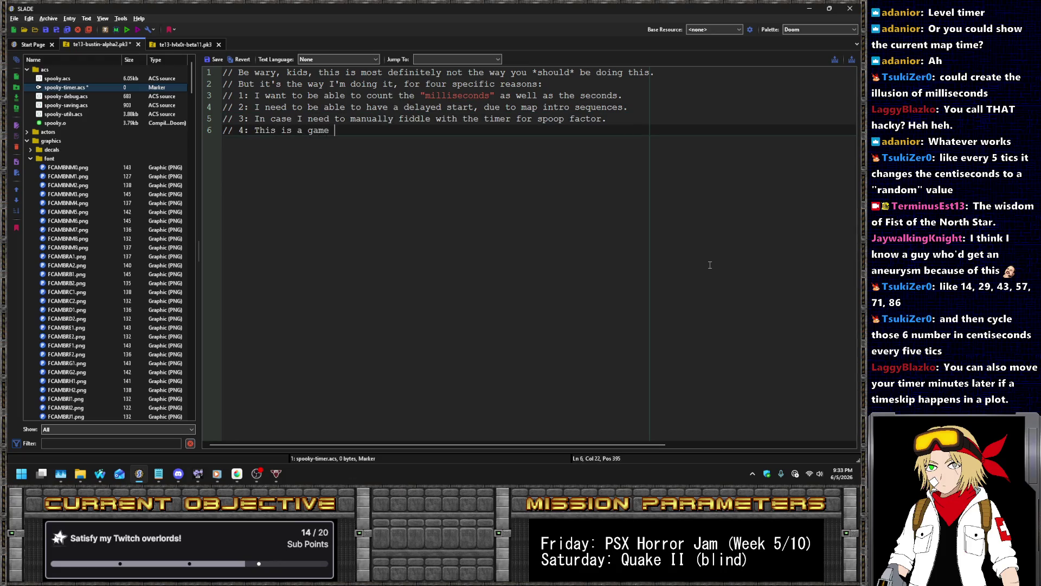
pyautogui.write("jam and I'm on a de")
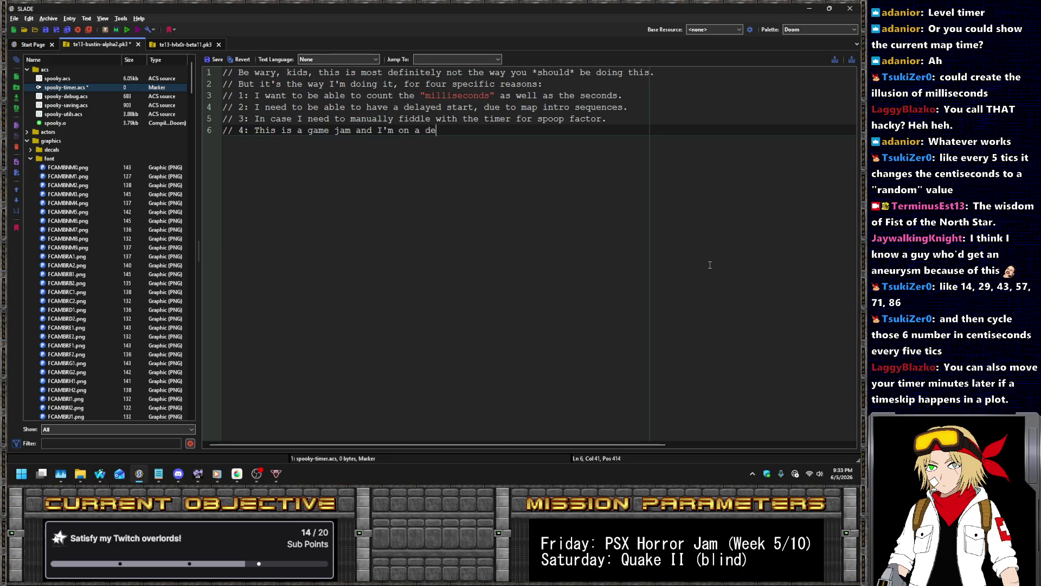
pyautogui.write('adline and this is ho')
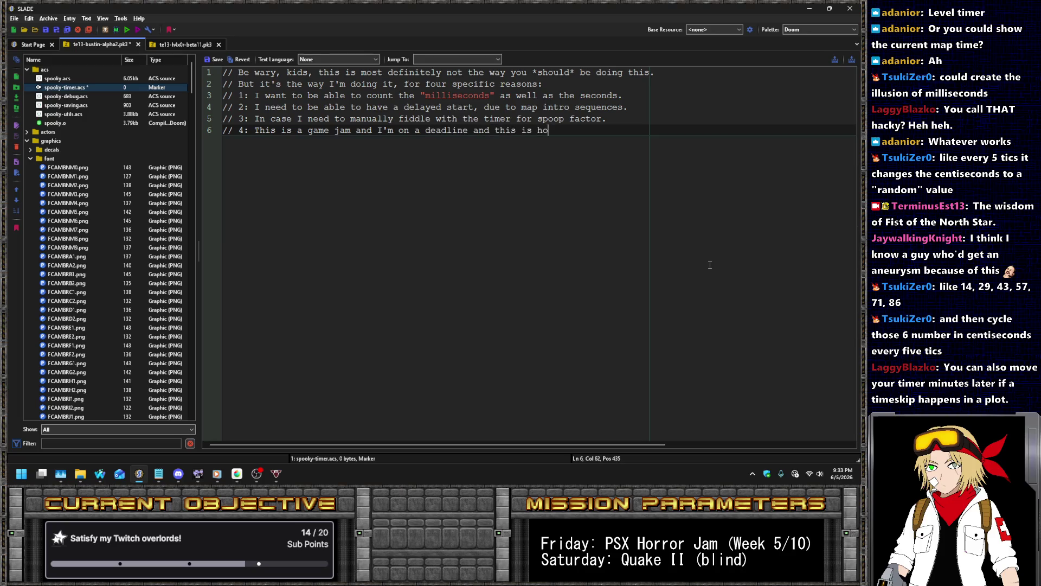
pyautogui.write('w I know it can work.')
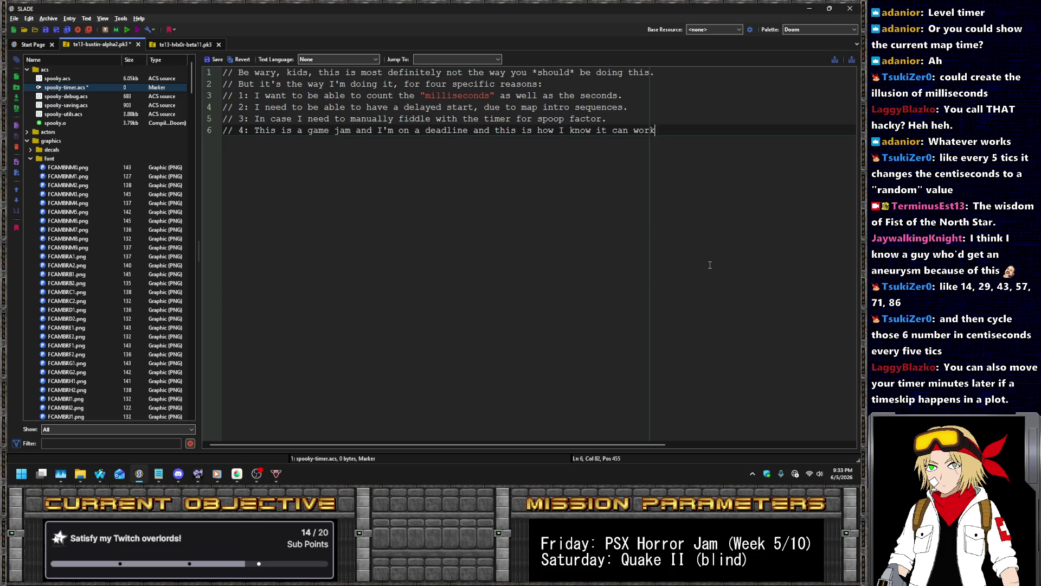
pyautogui.press('Return')
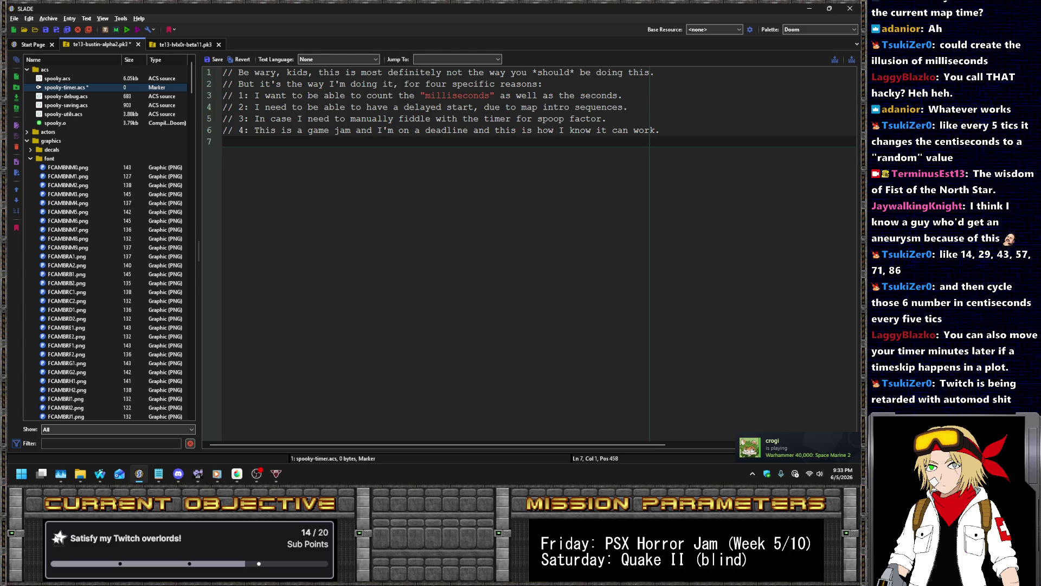
# - Switch to other windows and return to the script editor
pyautogui.hotkey('alt', 'Tab')
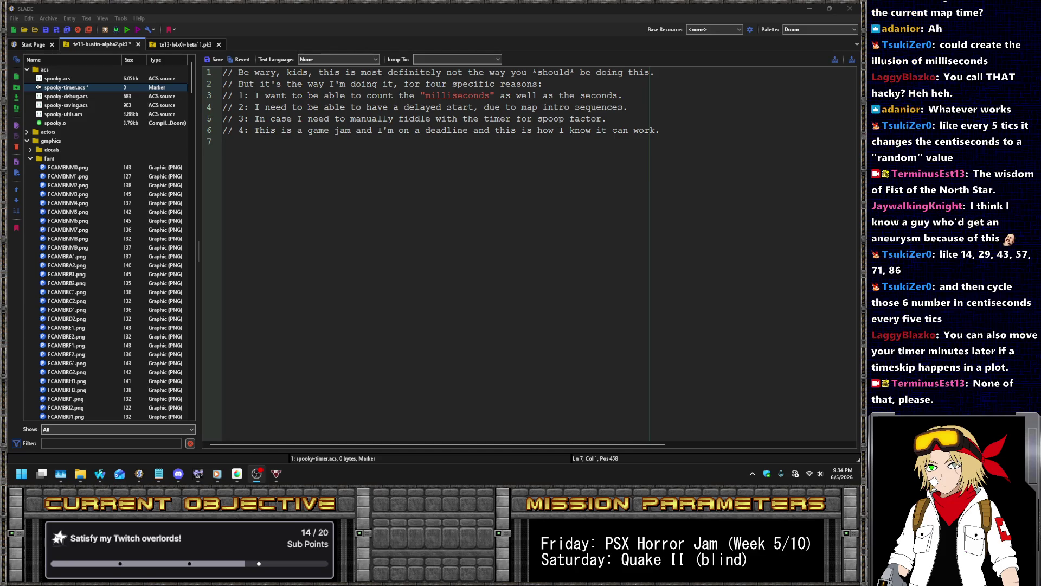
pyautogui.click(421, 145)
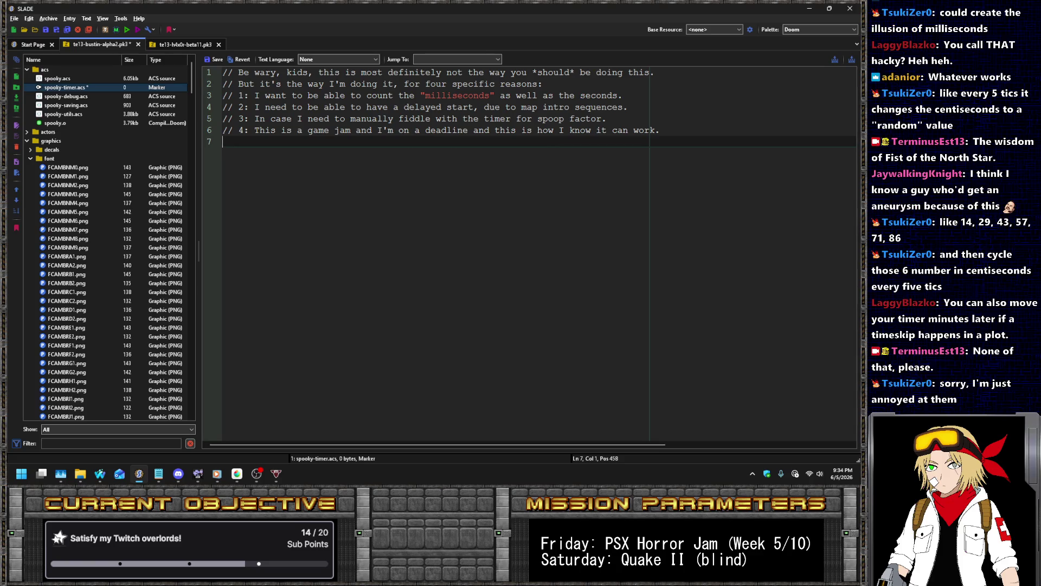
pyautogui.hotkey('alt', 'Tab')
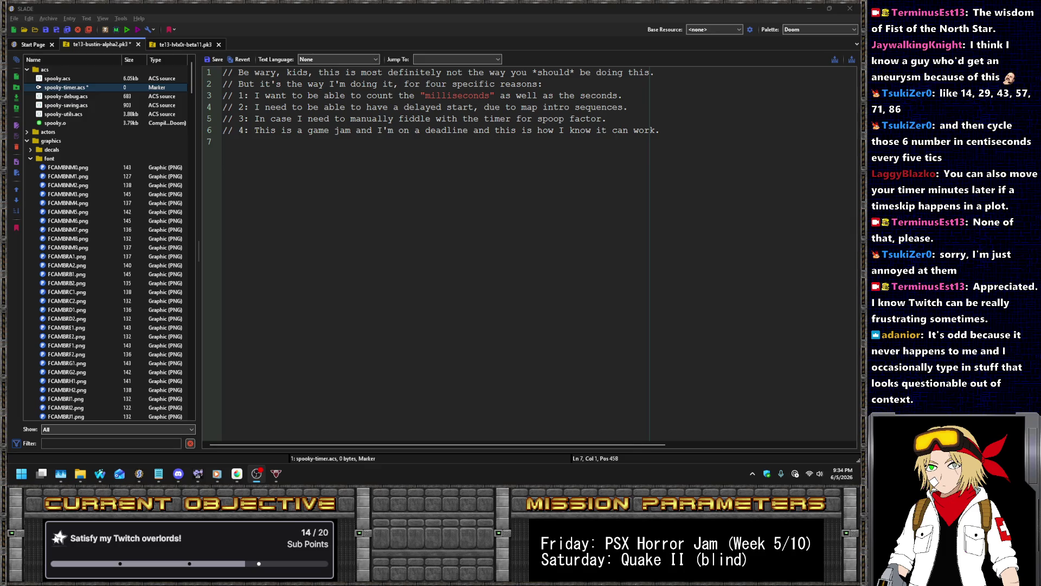
pyautogui.click(586, 192)
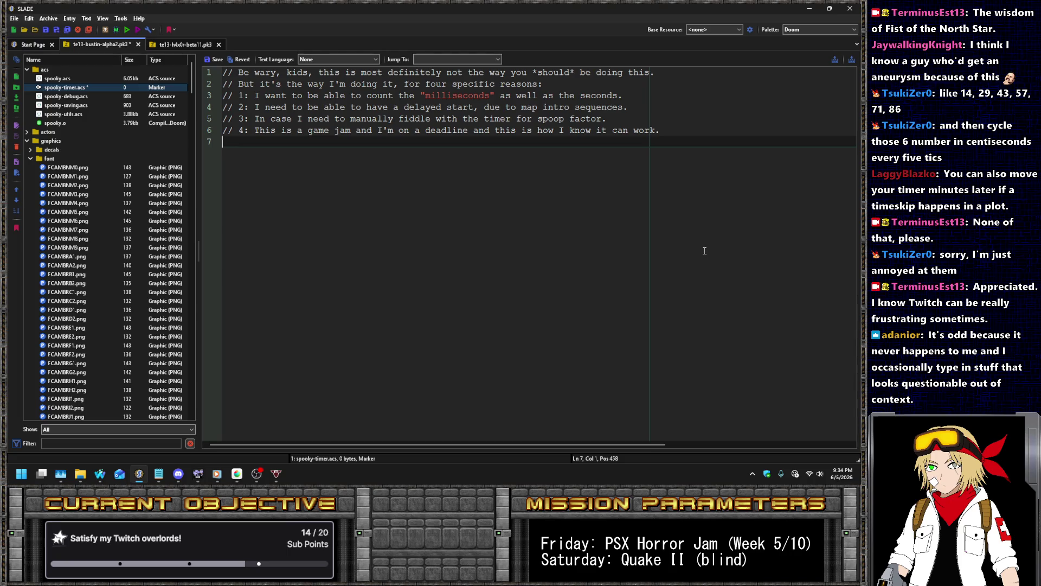
# - Add the script "SPOOKY_TIMER" (void) header, save, and glance at spooky.acs before returning
pyautogui.press('Return')
pyautogui.write('script "SPOOKY ')
pyautogui.write('_TIMER" (void)')
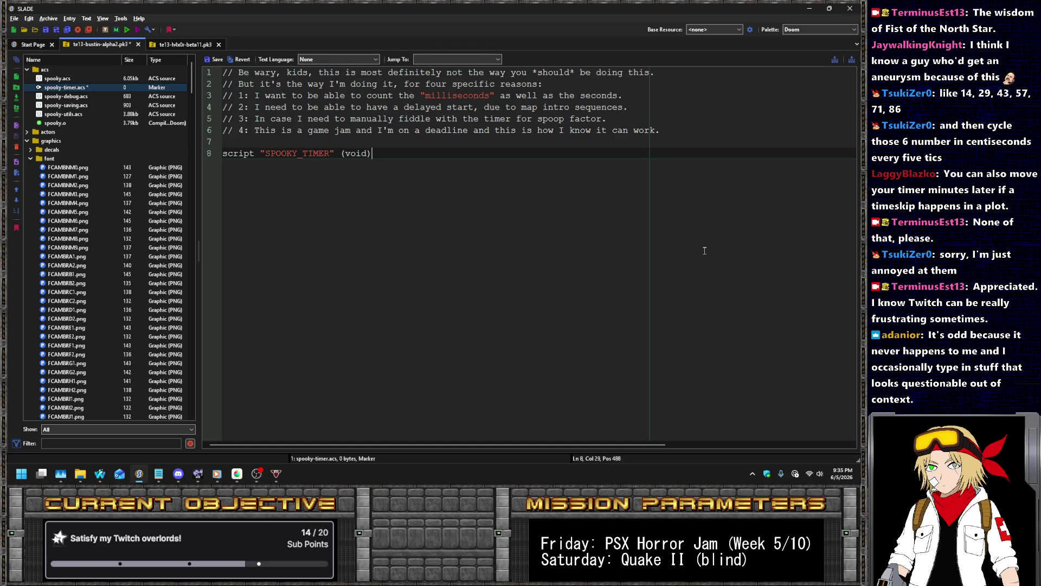
pyautogui.click(216, 58)
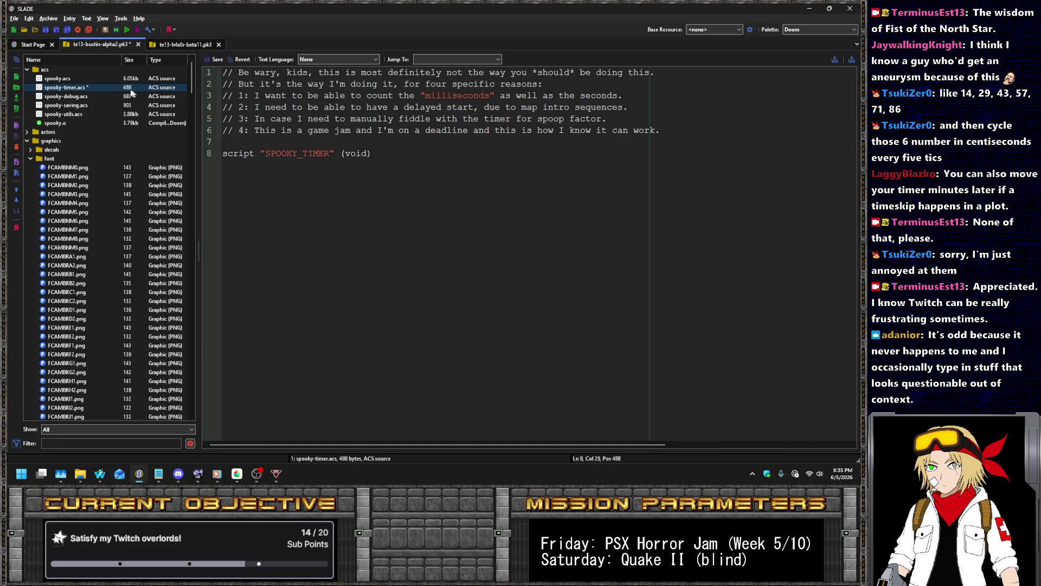
pyautogui.click(57, 78)
pyautogui.scroll(10, 391, 263)
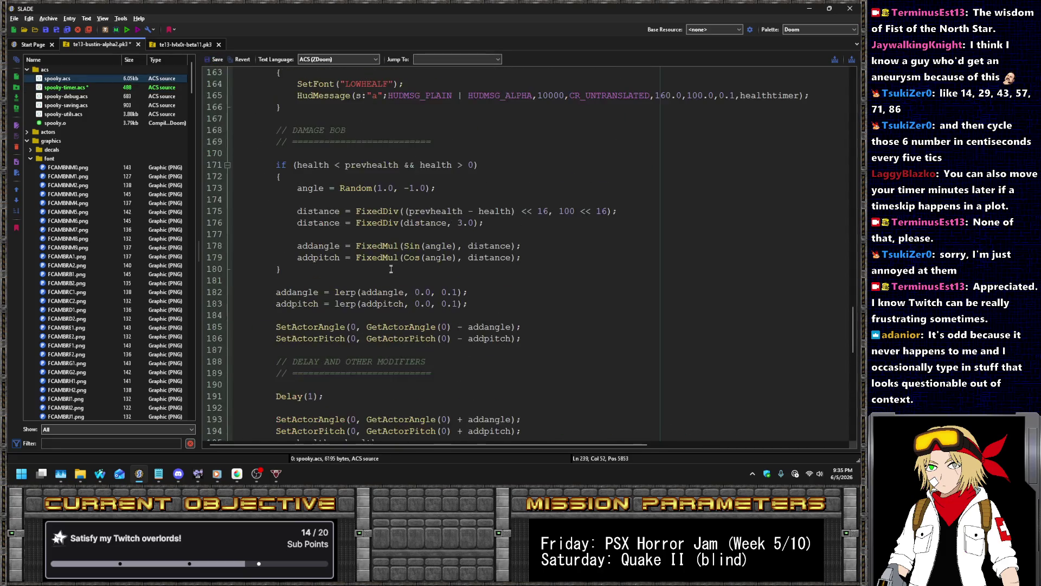
pyautogui.scroll(-5, 391, 263)
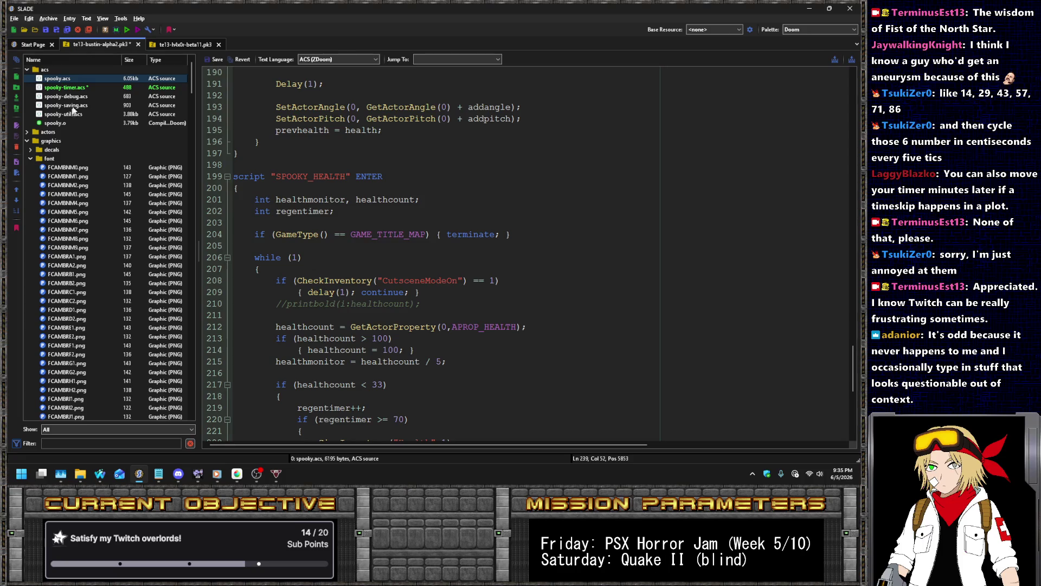
pyautogui.click(65, 87)
# - Fill the script body with a while(1) loop calling delay(1); and save
pyautogui.click(482, 177)
pyautogui.press('Left')
pyautogui.press('Return')
pyautogui.press('Up')
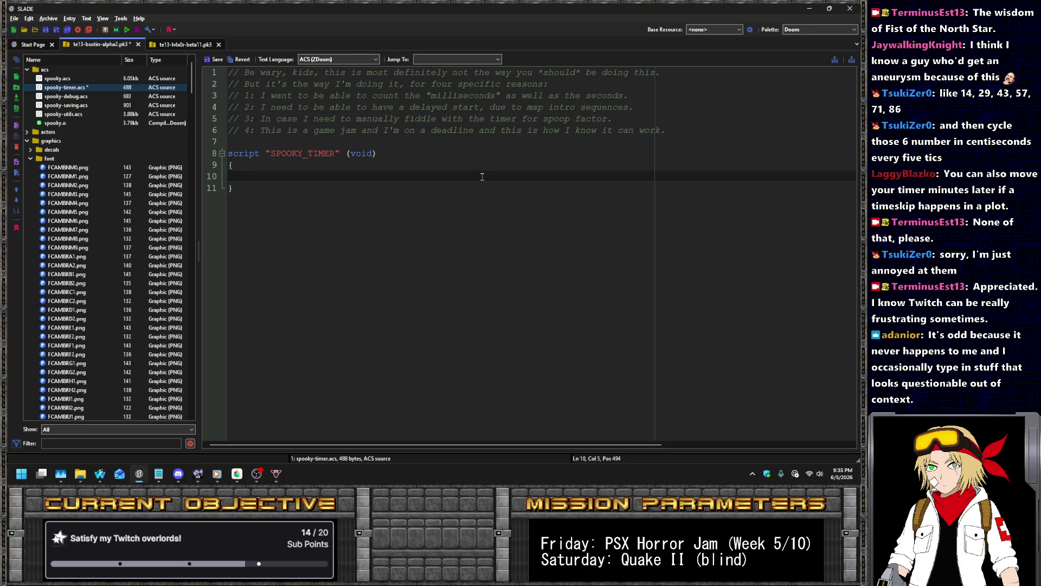
pyautogui.write('while(')
pyautogui.press('Return')
pyautogui.write('{')
pyautogui.press('Return')
pyautogui.write('}')
pyautogui.press('Left')
pyautogui.press('Return')
pyautogui.press('Up')
pyautogui.press('Tab')
pyautogui.write('delay(1);')
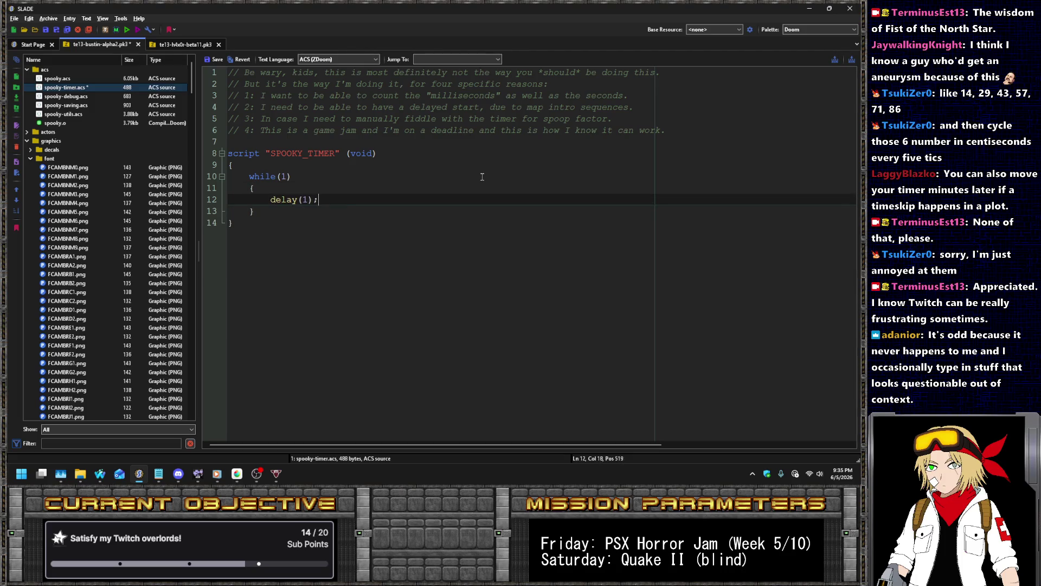
pyautogui.hotkey('ctrl', 's')
pyautogui.scroll(-20, 115, 278)
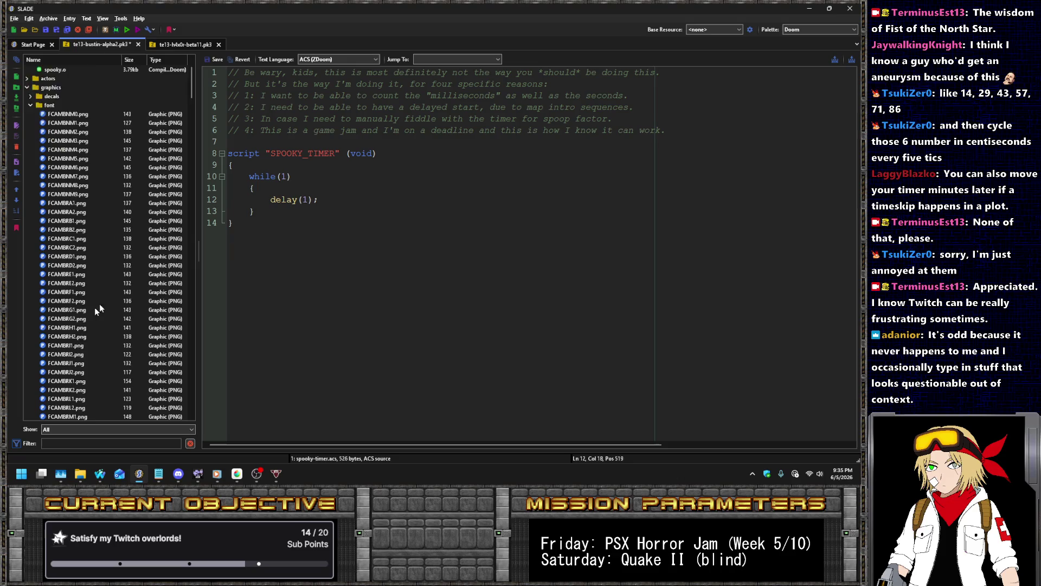
# - Open decorate.txt and start a HackyTimerMinutes actor definition on a new line below UsableThing
pyautogui.scroll(-20, 121, 274)
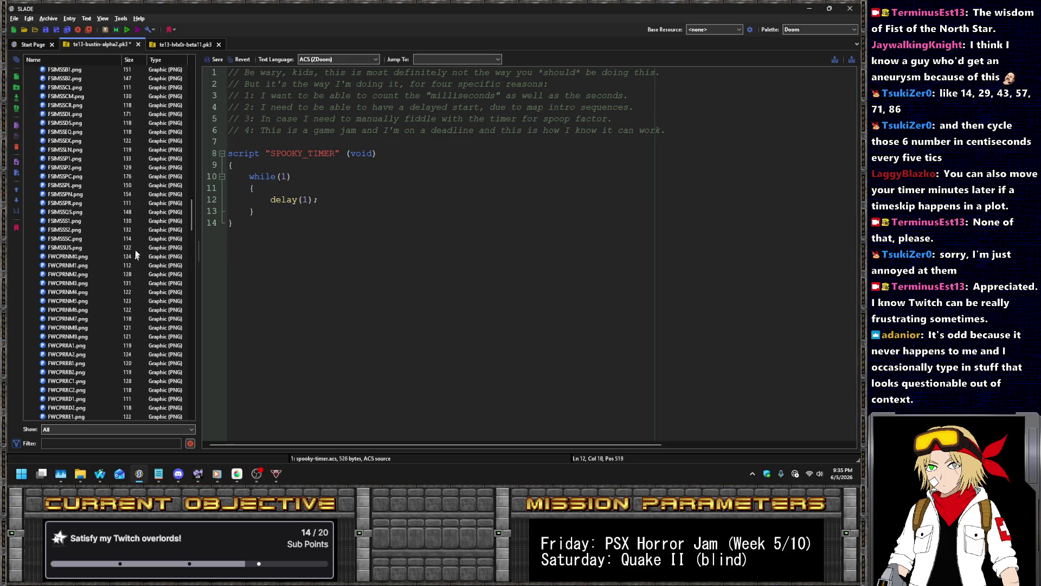
pyautogui.scroll(-20, 147, 241)
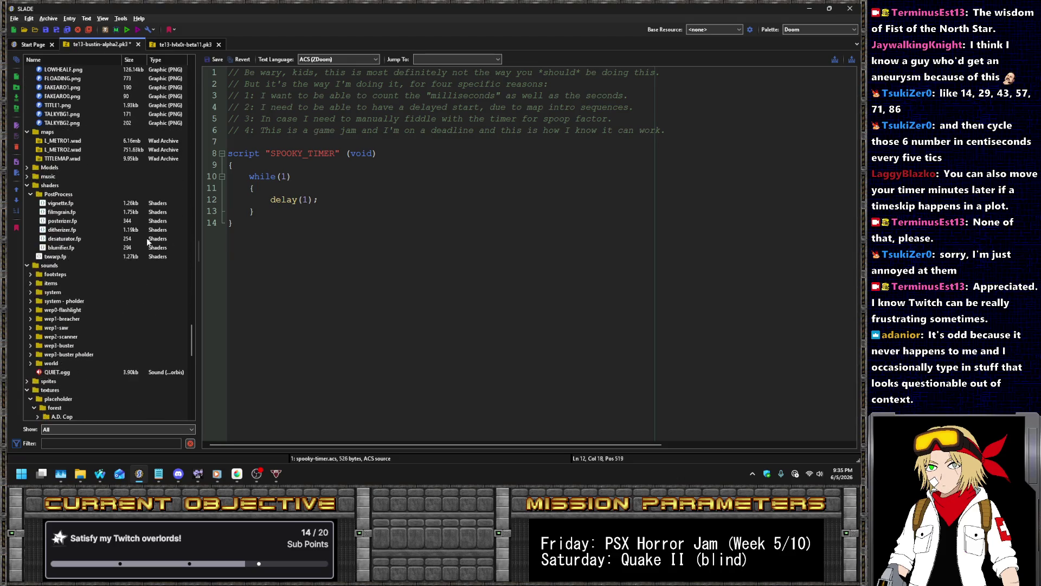
pyautogui.scroll(-9, 130, 237)
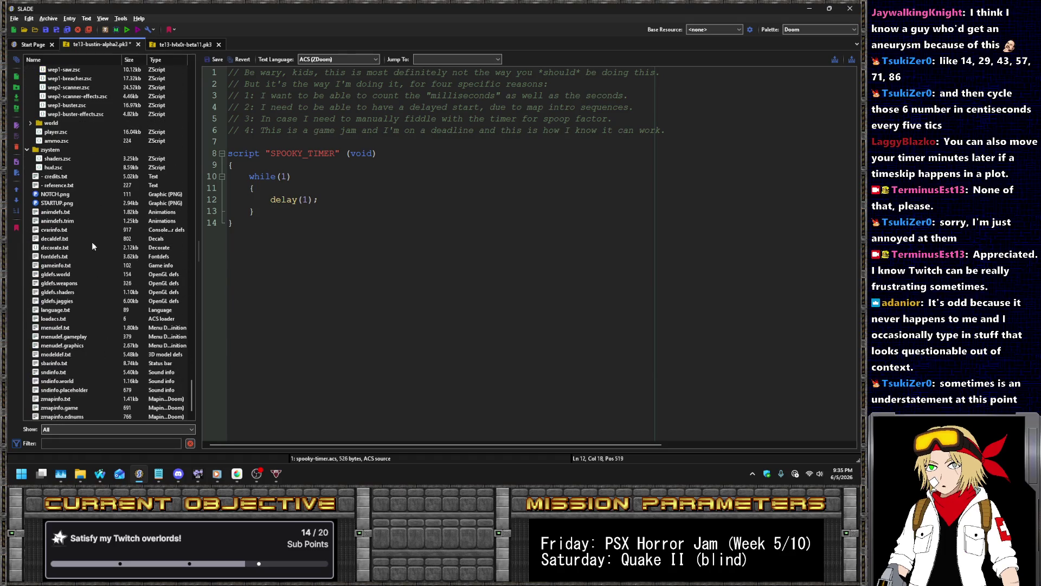
pyautogui.click(49, 251)
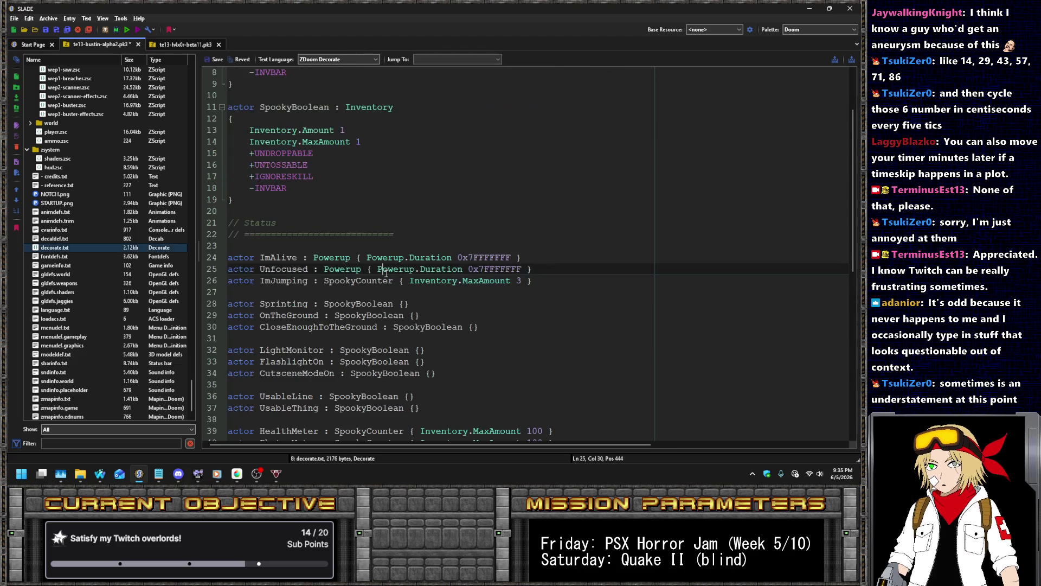
pyautogui.click(441, 268)
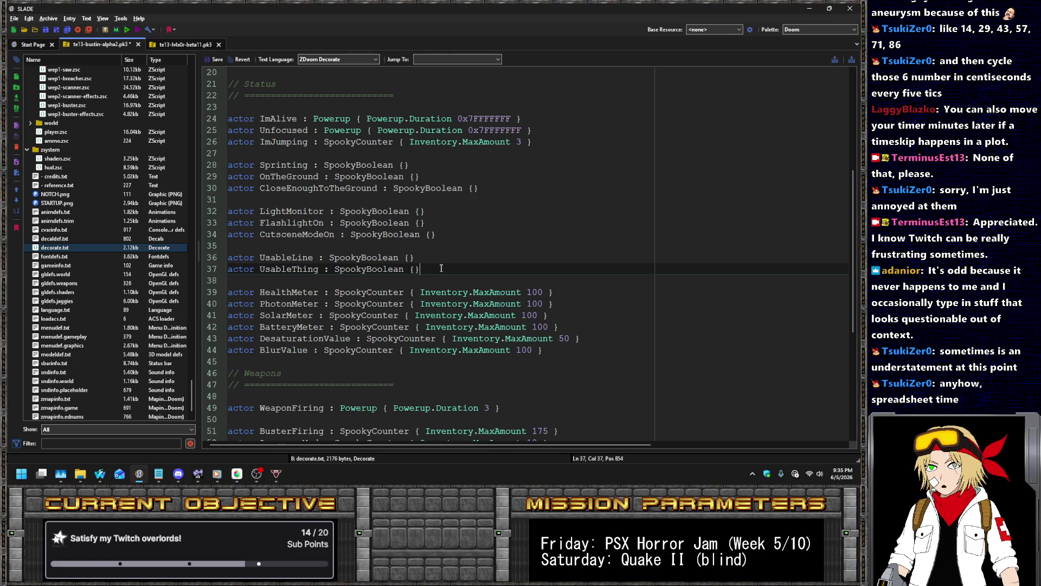
pyautogui.press('Return')
pyautogui.press('Return')
pyautogui.write('a')
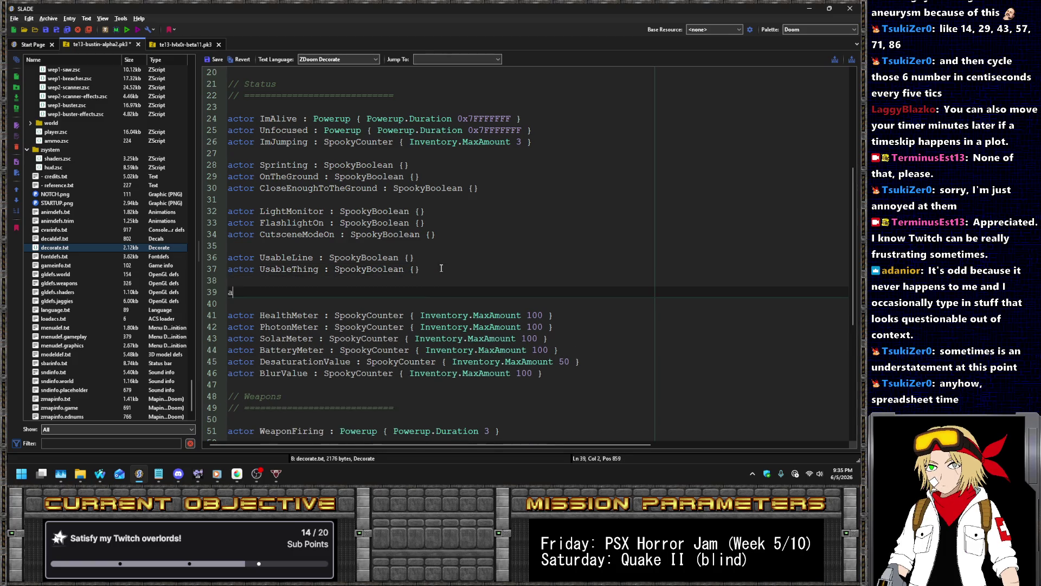
pyautogui.write('ctor Hack')
pyautogui.write('yTimerMinutes ')
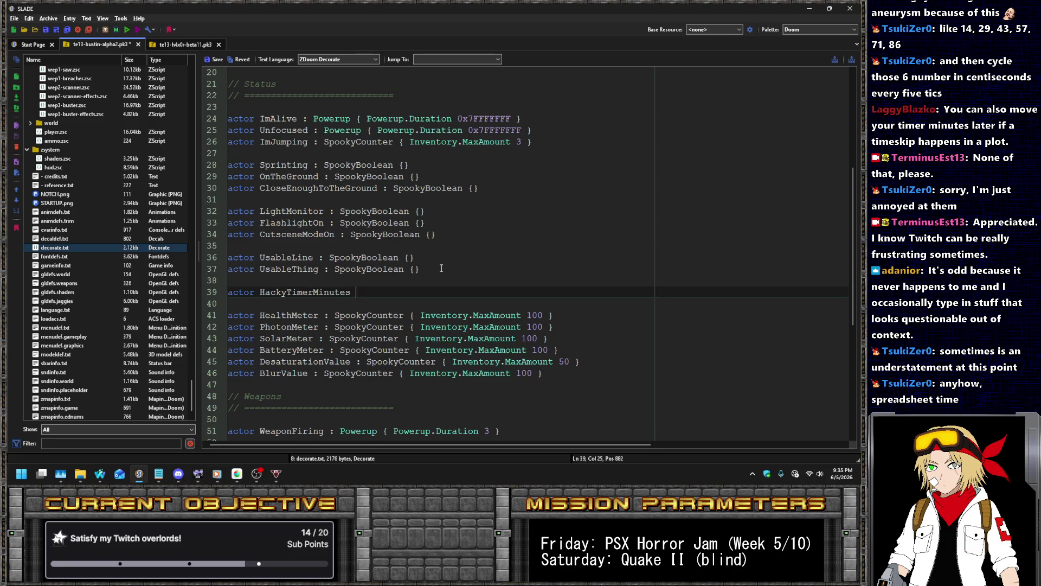
pyautogui.write('unter')
pyautogui.write(' : InventoryM')
pyautogui.write('axAmount')
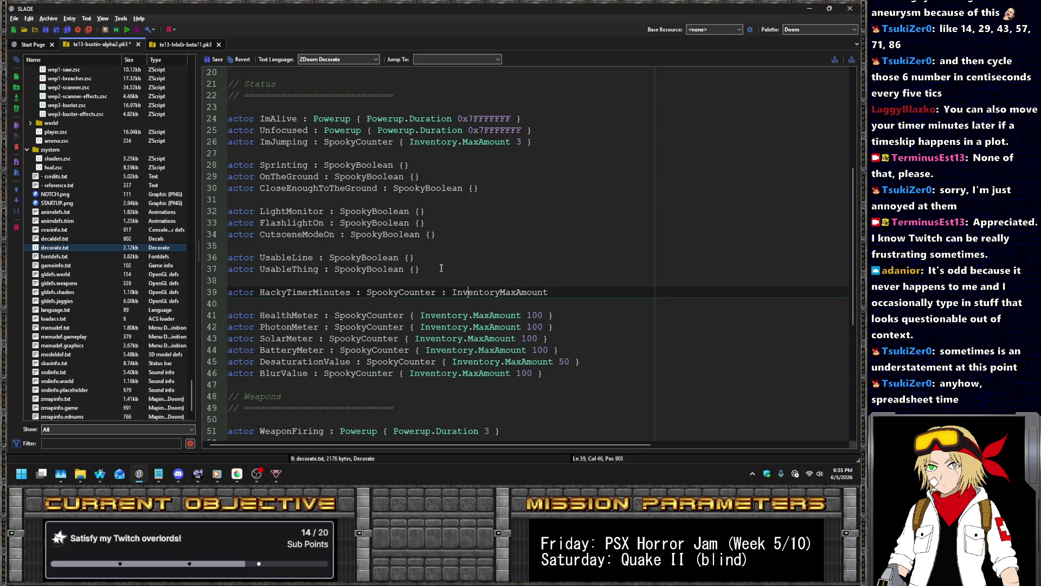
pyautogui.write('.')
# - Finish HackyTimerMinutes with Inventory.MaxAmount 99 and duplicate it as HackyTimerSeconds
pyautogui.press('Left')
pyautogui.press('Left')
pyautogui.press('End')
pyautogui.write('99 }')
pyautogui.press('Home')
pyautogui.hotkey('shift', 'Down')
pyautogui.hotkey('ctrl', 'c')
pyautogui.press('Left')
pyautogui.hotkey('ctrl', 'v')
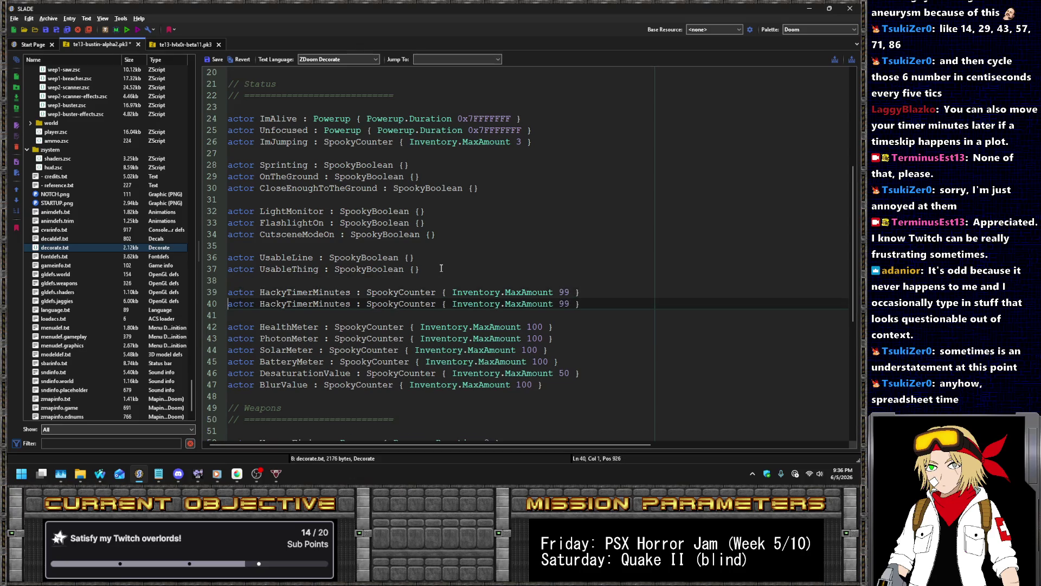
pyautogui.hotkey('shift', 'Left')
pyautogui.hotkey('shift', 'Left')
pyautogui.hotkey('shift', 'Left')
pyautogui.write('Seconds')
# - Duplicate the Seconds definition as HackyTimerMilliseconds, fixing its spelling
pyautogui.press('Home')
pyautogui.hotkey('shift', 'Down')
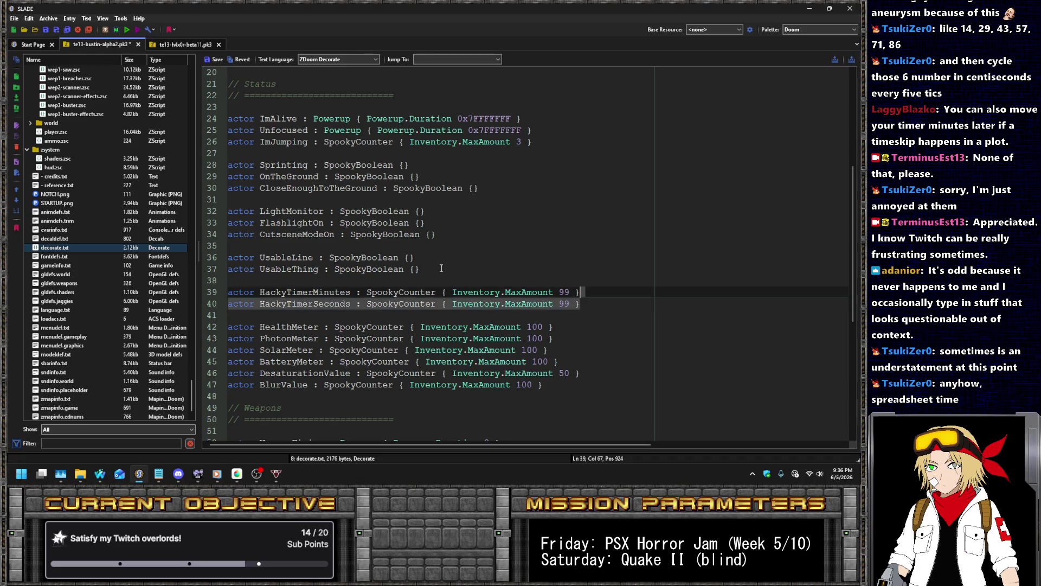
pyautogui.hotkey('ctrl', 'c')
pyautogui.press('Left')
pyautogui.hotkey('ctrl', 'v')
pyautogui.hotkey('ctrl', 'Right')
pyautogui.hotkey('ctrl', 'Right')
pyautogui.press('Left')
pyautogui.press('Left')
pyautogui.press('Left')
pyautogui.press('Left')
pyautogui.write('Mili')
pyautogui.press('Left')
pyautogui.write('l')
pyautogui.press('Right')
pyautogui.press('Delete')
pyautogui.write('s')
pyautogui.press('End')
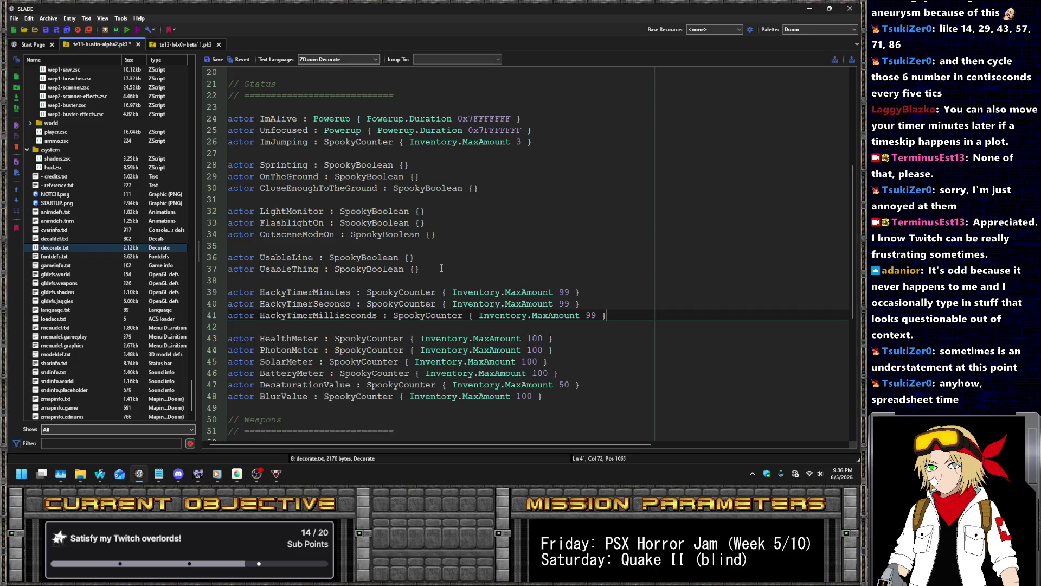
# - Duplicate it as HackyTimerTics with MaxAmount 35 and save decorate.txt
pyautogui.press('Home')
pyautogui.hotkey('shift', 'Down')
pyautogui.hotkey('ctrl', 'c')
pyautogui.press('Left')
pyautogui.hotkey('ctrl', 'v')
pyautogui.hotkey('ctrl', 'Right')
pyautogui.press('Right')
pyautogui.press('Right')
pyautogui.press('Right')
pyautogui.hotkey('shift', 'Right')
pyautogui.hotkey('shift', 'Right')
pyautogui.hotkey('shift', 'Right')
pyautogui.write('Tics')
pyautogui.press('End')
pyautogui.press('Left')
pyautogui.press('Left')
pyautogui.press('BackSpace')
pyautogui.press('BackSpace')
pyautogui.write('35')
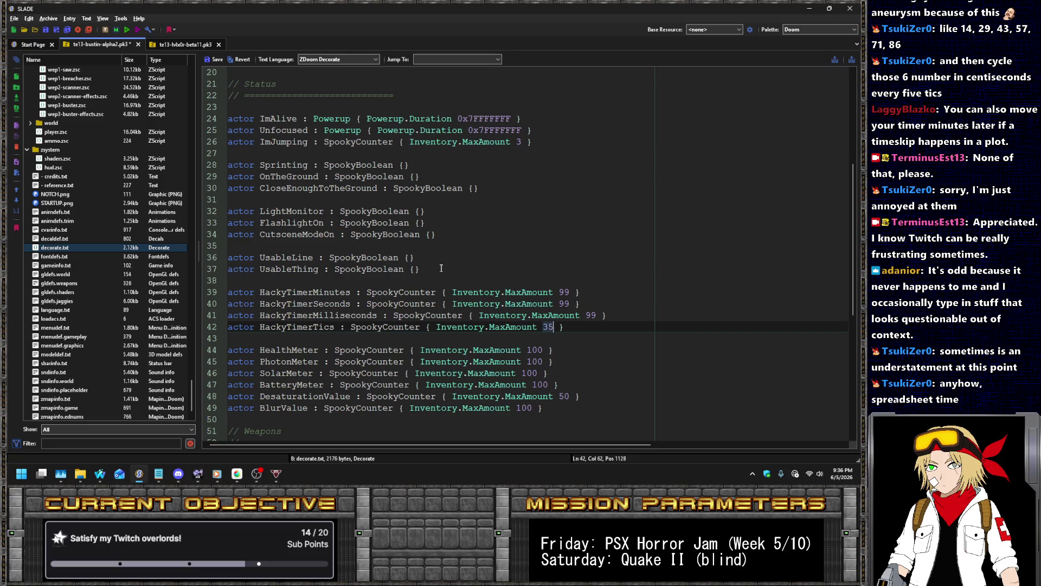
pyautogui.click(214, 62)
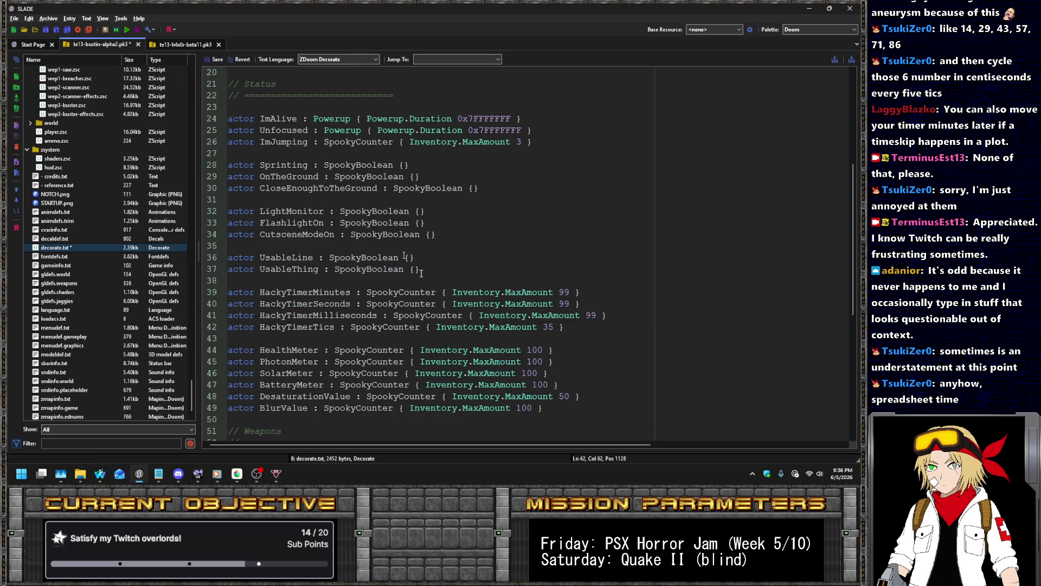
pyautogui.doubleClick(332, 327)
pyautogui.scroll(13, 98, 228)
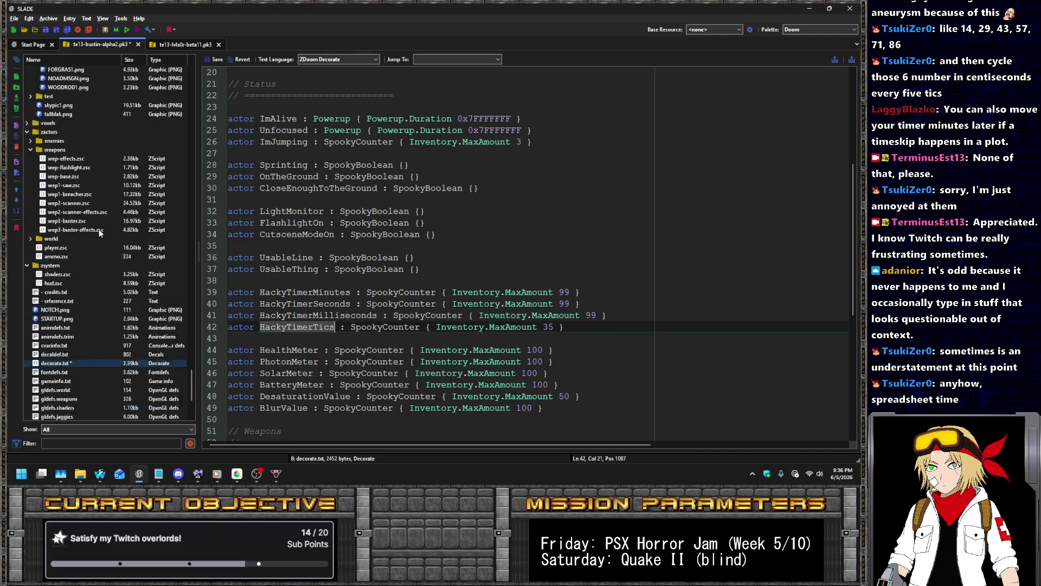
# - Add GiveInventory("HackyTimerTics",1); at the start of the SPOOKY_TIMER loop body
pyautogui.scroll(5, 115, 247)
pyautogui.moveTo(188, 311)
pyautogui.mouseDown()
pyautogui.moveTo(200, 203)
pyautogui.moveTo(187, 66)
pyautogui.mouseUp()
pyautogui.click(85, 88)
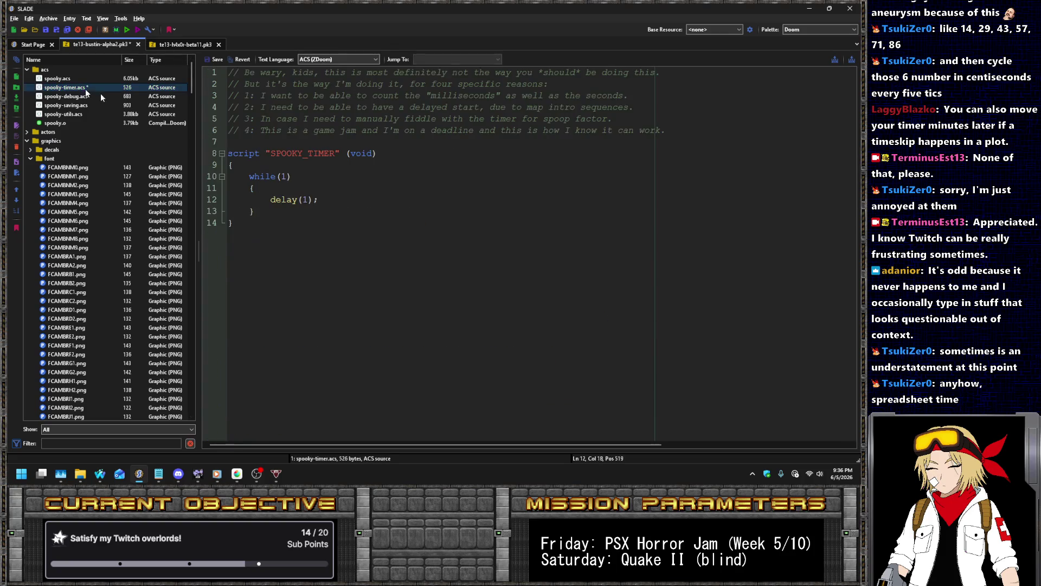
pyautogui.click(336, 190)
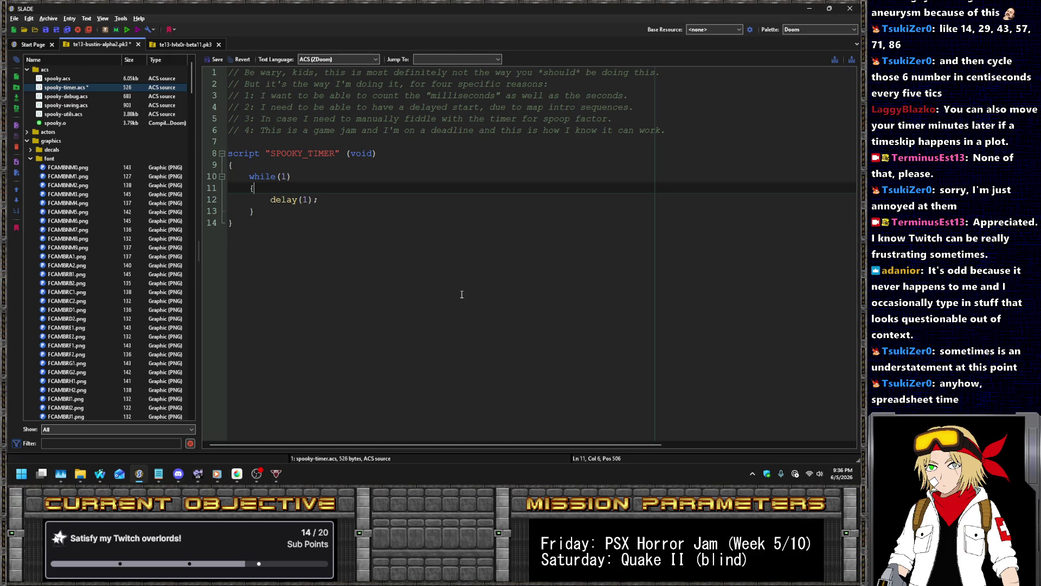
pyautogui.press('Return')
pyautogui.press('Return')
pyautogui.press('Up')
pyautogui.write('HackyTimerTics')
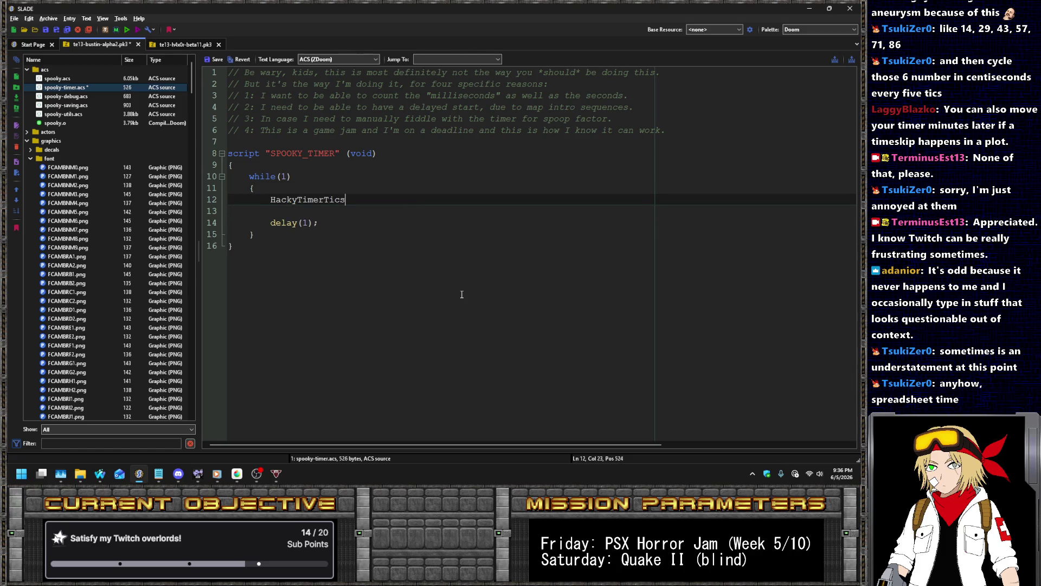
pyautogui.press('Home')
pyautogui.write('GiveInventory("HackyTimerTics"')
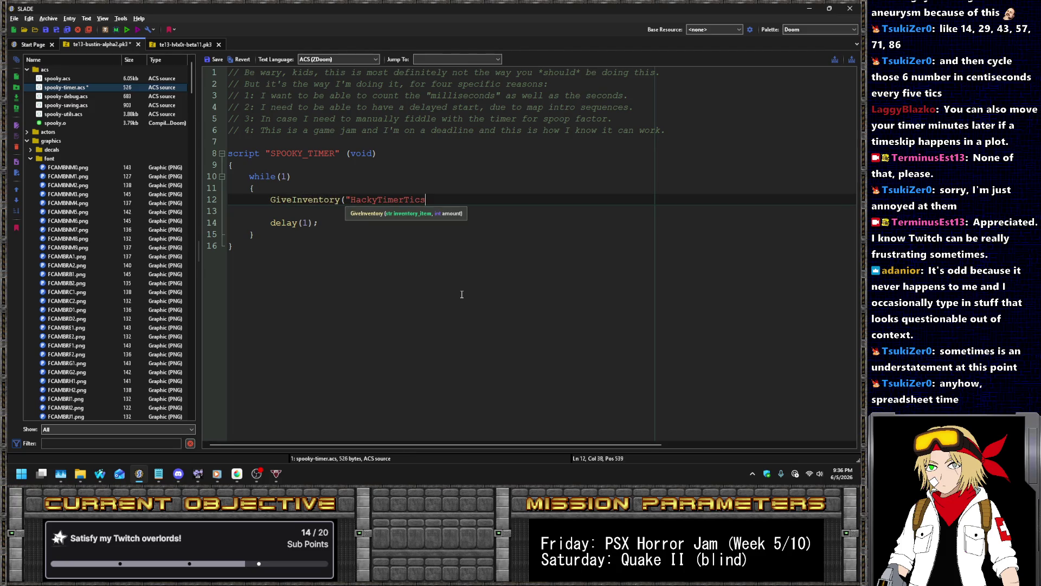
pyautogui.write(',1')
pyautogui.write(');')
# - Duplicate that line to give HackyTimerMilliseconds a random(1,3) amount instead
pyautogui.hotkey('ctrl', 'd')
pyautogui.press('Down')
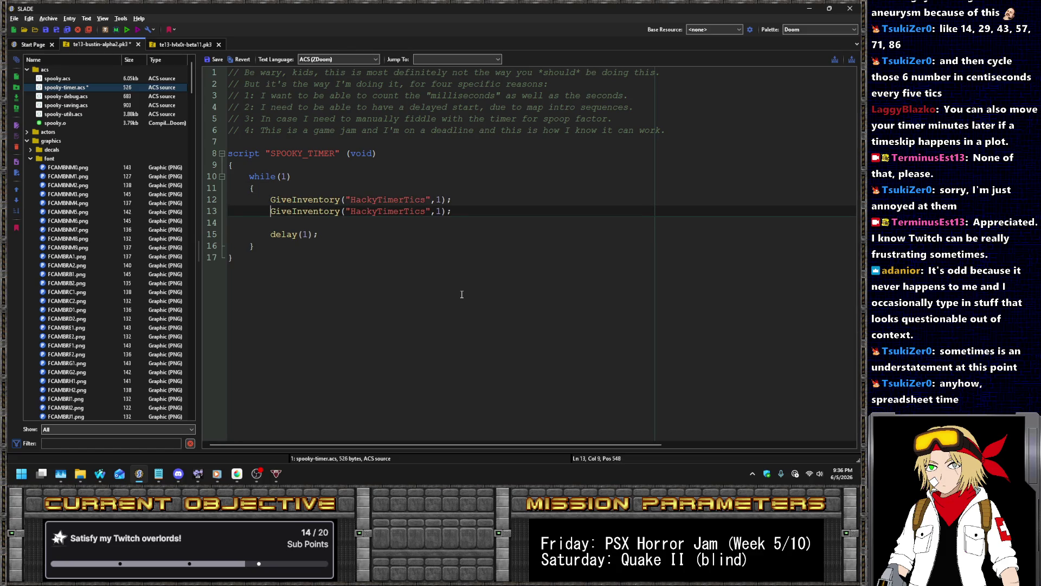
pyautogui.press('BackSpace')
pyautogui.press('BackSpace')
pyautogui.press('BackSpace')
pyautogui.write('Millise')
pyautogui.write('conds')
pyautogui.press('Right')
pyautogui.press('Right')
pyautogui.press('Delete')
pyautogui.write('random(1,3')
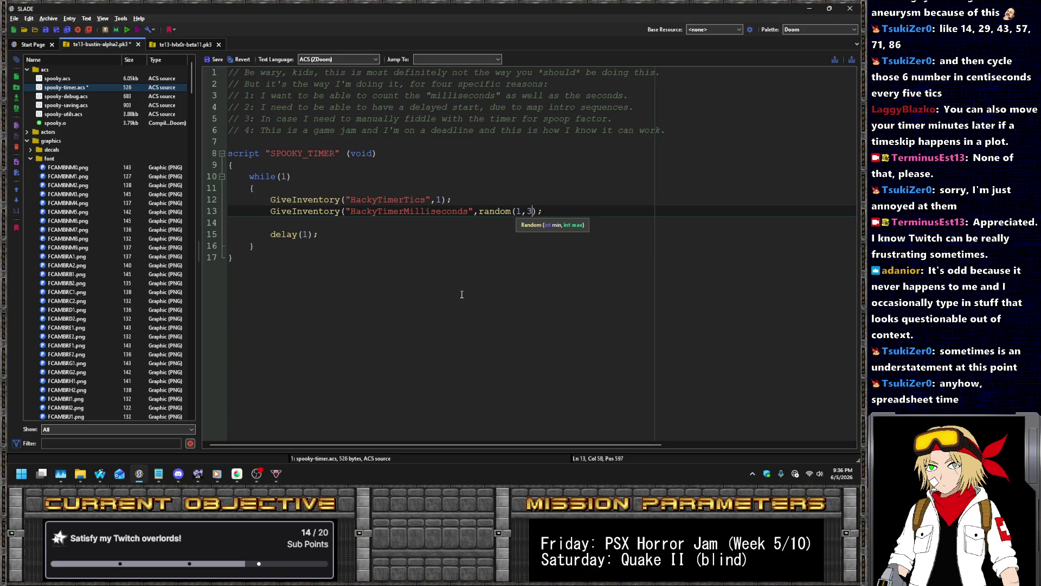
pyautogui.write(')')
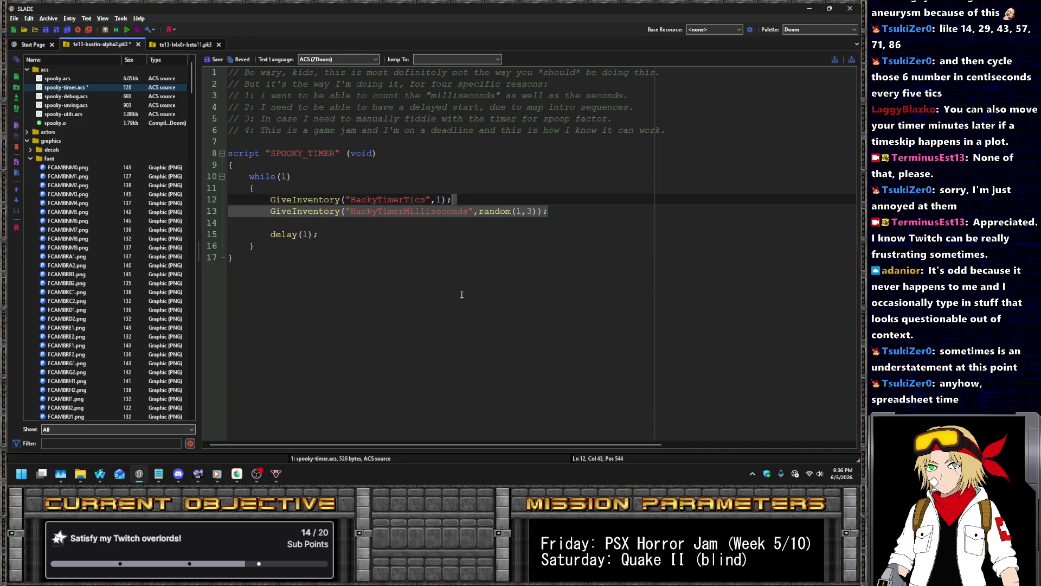
# - Add an if (CheckInventory("HackyTimerTics") >= 35) block and paste the two inventory lines into it
pyautogui.press('Return')
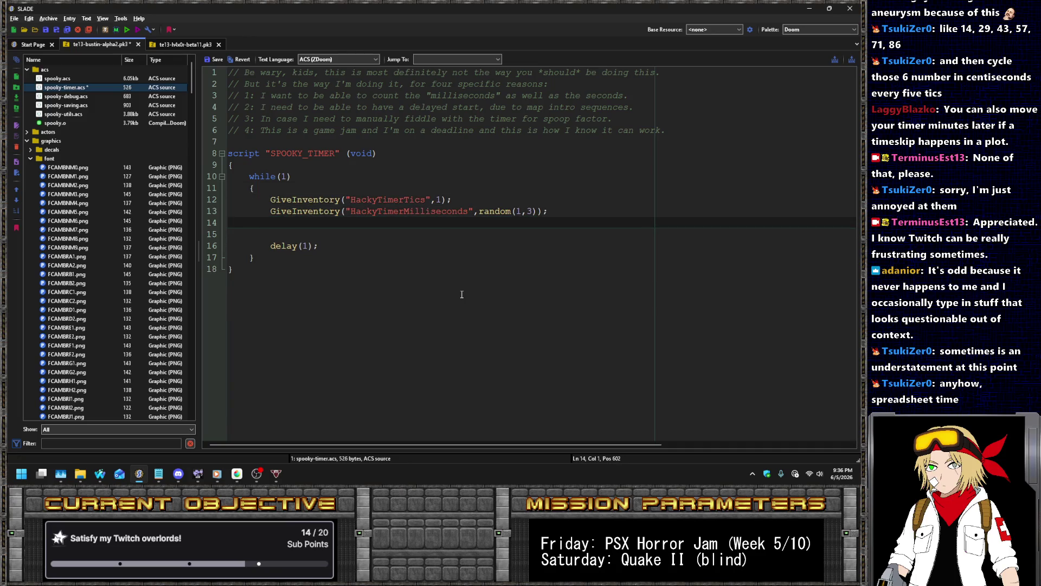
pyautogui.press('Return')
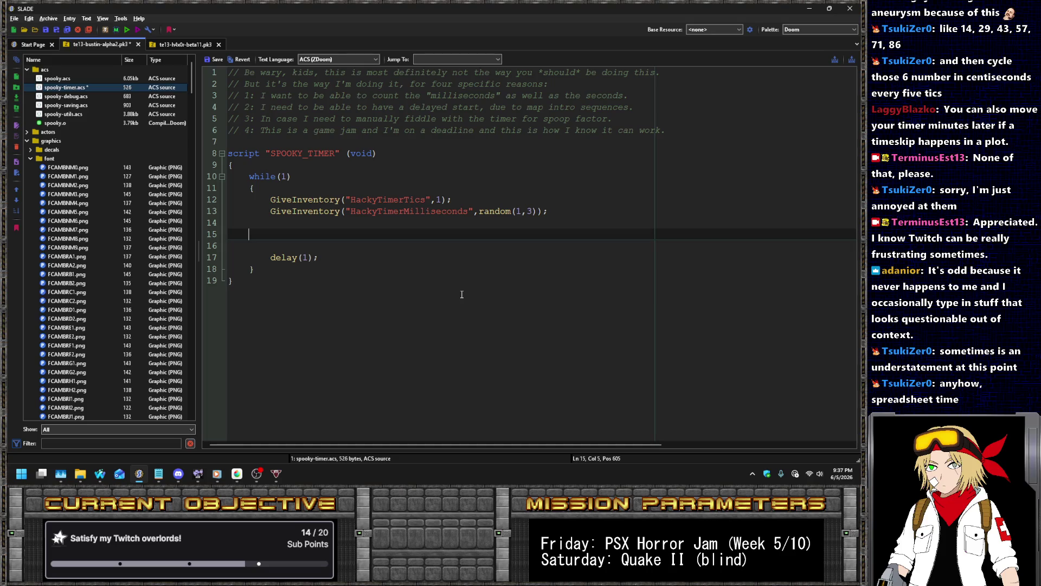
pyautogui.write('if(C')
pyautogui.write('heckInventory(')
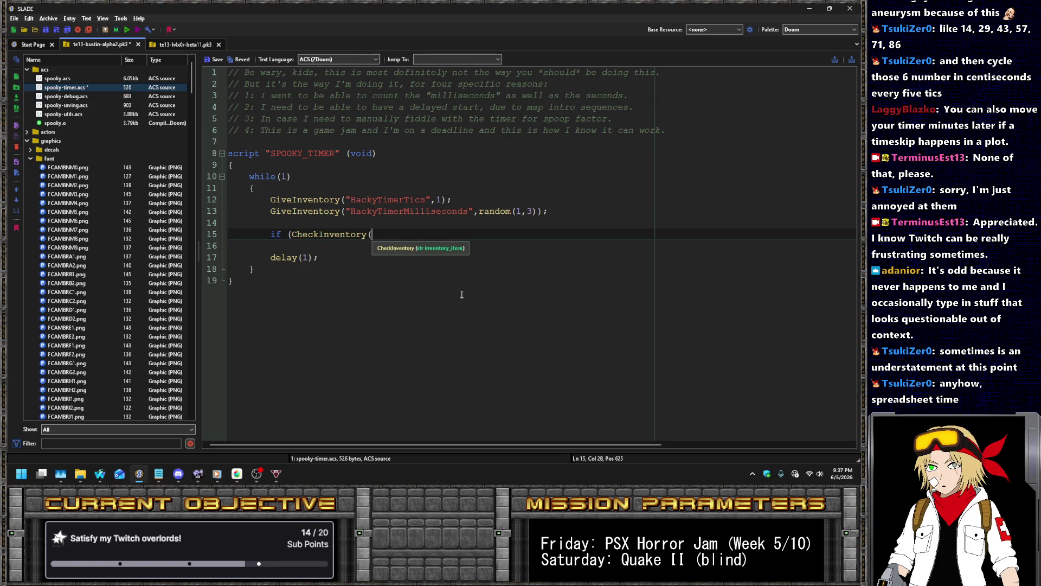
pyautogui.write('"HackyTimer')
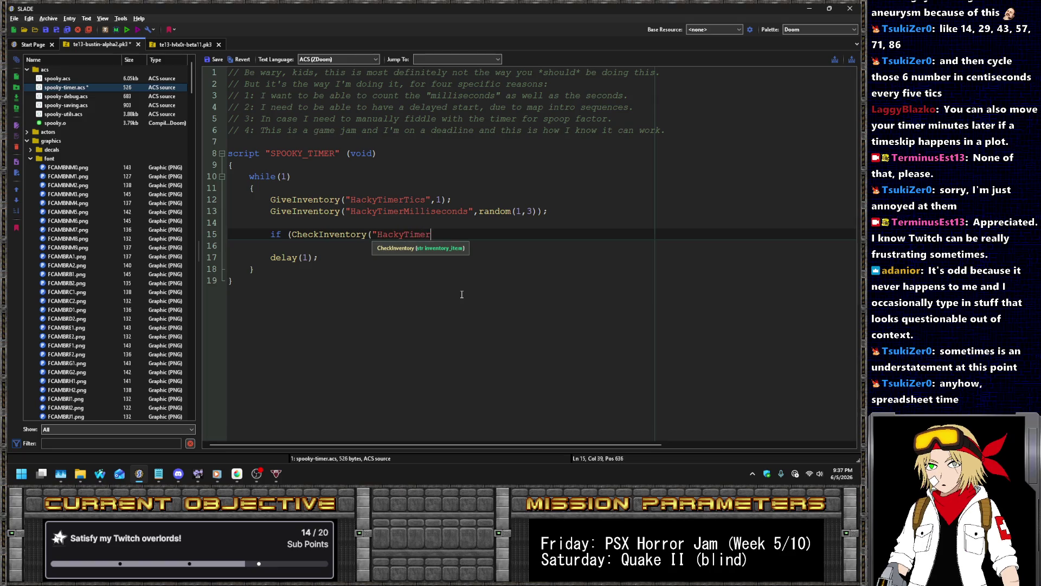
pyautogui.write('Tics") > ')
pyautogui.write('35)')
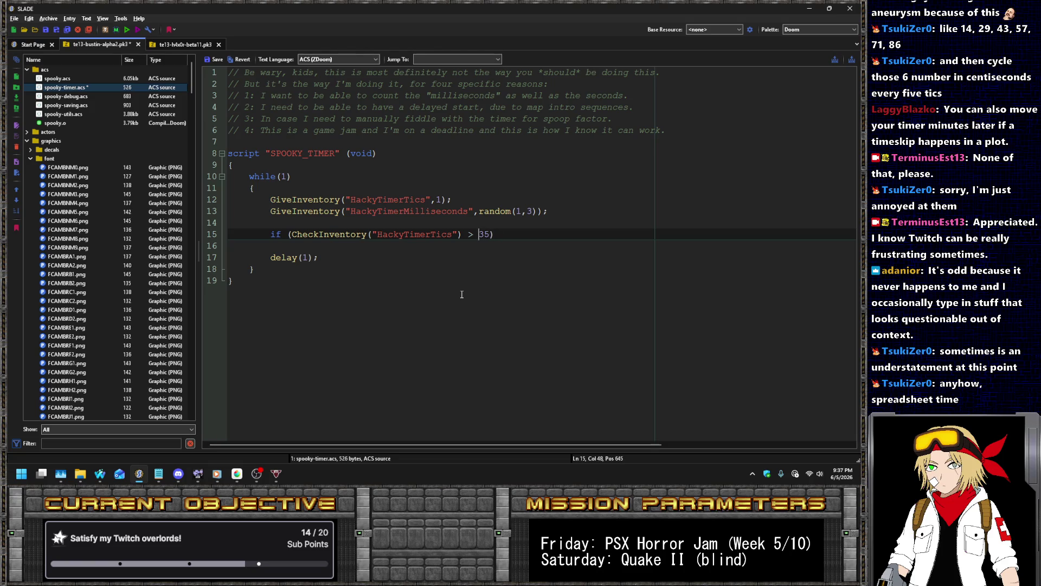
pyautogui.write('=')
pyautogui.press('Return')
pyautogui.write('{')
pyautogui.press('Return')
pyautogui.write('}')
pyautogui.press('Up')
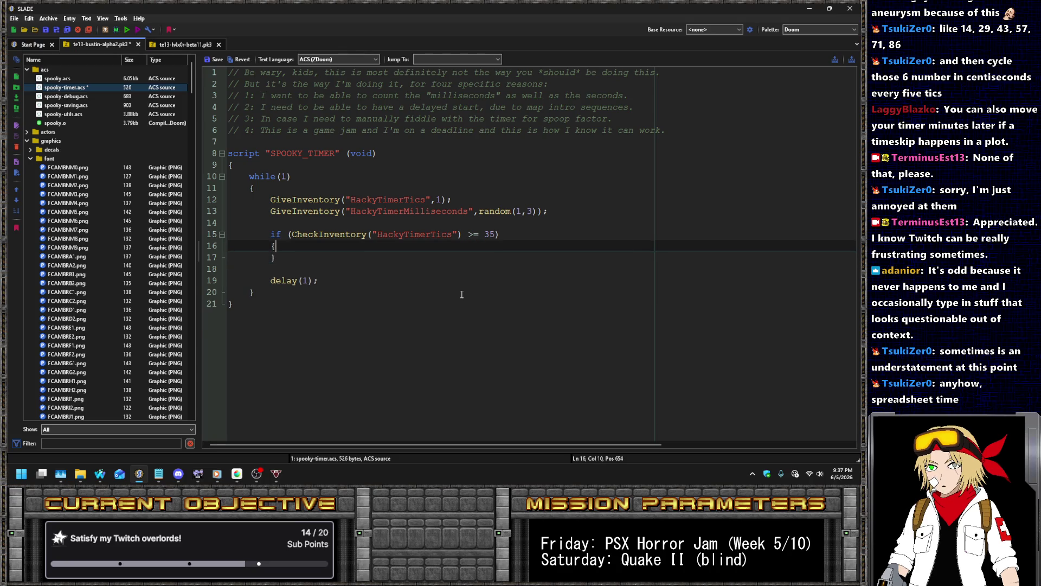
pyautogui.press('Return')
pyautogui.hotkey('ctrl', 'v')
# - Indent the pasted lines and make them take 99 HackyTimerTics and 99 milliseconds
pyautogui.hotkey('shift', 'Up')
pyautogui.press('Tab')
pyautogui.press('Up')
pyautogui.hotkey('shift', 'Right')
pyautogui.hotkey('shift', 'Right')
pyautogui.hotkey('shift', 'Right')
pyautogui.write('Take')
pyautogui.press('Down')
pyautogui.press('BackSpace')
pyautogui.press('BackSpace')
pyautogui.press('BackSpace')
pyautogui.write('Take')
pyautogui.press('End')
pyautogui.hotkey('shift', 'Left')
pyautogui.hotkey('shift', 'Left')
pyautogui.hotkey('shift', 'Left')
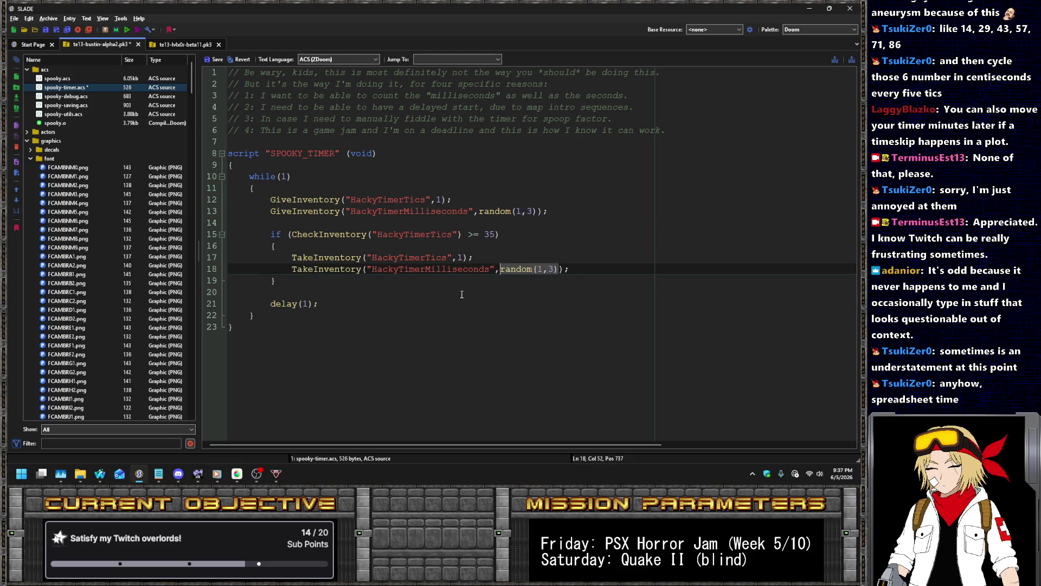
pyautogui.write('99')
pyautogui.press('Up')
pyautogui.press('Left')
pyautogui.press('Left')
pyautogui.hotkey('shift', 'Left')
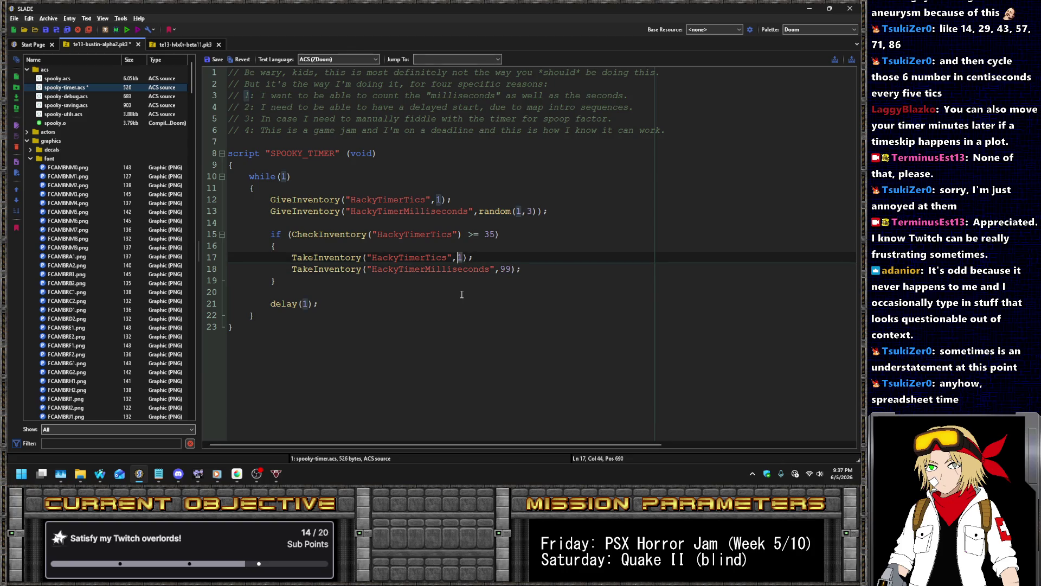
pyautogui.write('99')
# - Add an indented GiveInventory line for HackyTimerSeconds inside the 35-tics block
pyautogui.press('Up')
pyautogui.press('Up')
pyautogui.press('Up')
pyautogui.press('Up')
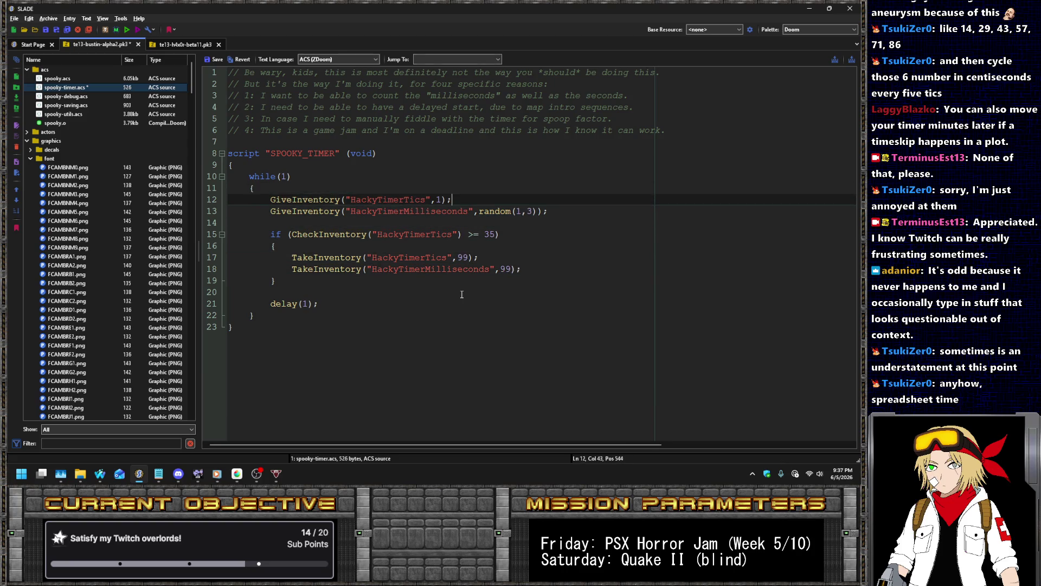
pyautogui.press('Down')
pyautogui.press('Down')
pyautogui.press('Down')
pyautogui.press('End')
pyautogui.press('Left')
pyautogui.press('Left')
pyautogui.press('Left')
pyautogui.press('Down')
pyautogui.write('GiveInventory("HackyTimerTics",1);')
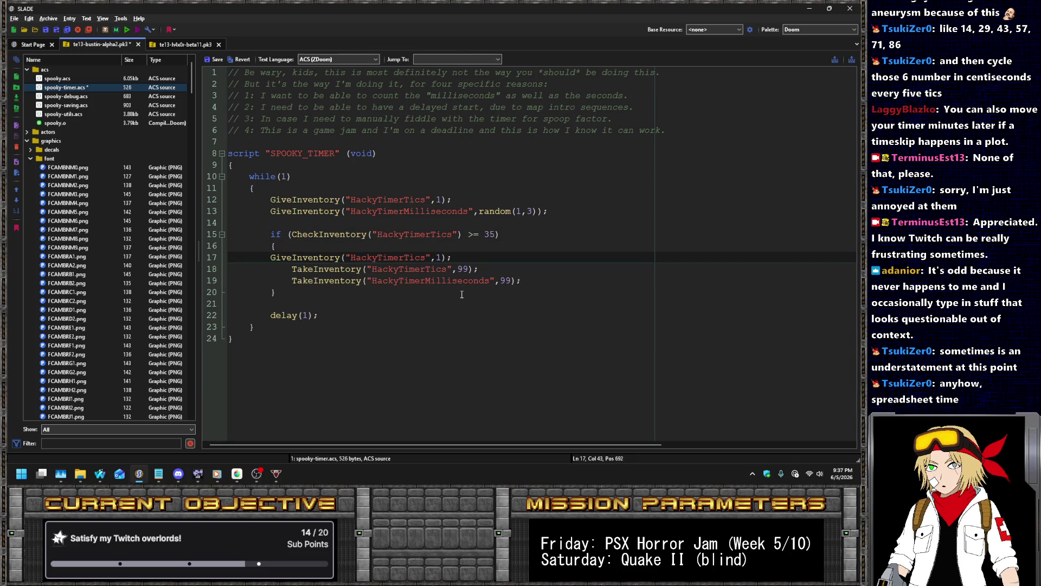
pyautogui.press('Left')
pyautogui.press('Left')
pyautogui.press('Left')
pyautogui.hotkey('shift', 'Left')
pyautogui.hotkey('shift', 'Left')
pyautogui.hotkey('shift', 'Left')
pyautogui.hotkey('shift', 'Left')
pyautogui.write('Seconds')
pyautogui.press('Home')
pyautogui.press('Tab')
# - Duplicate the whole if block below itself and change its threshold from 35 to 60
pyautogui.press('Down')
pyautogui.press('Down')
pyautogui.press('Down')
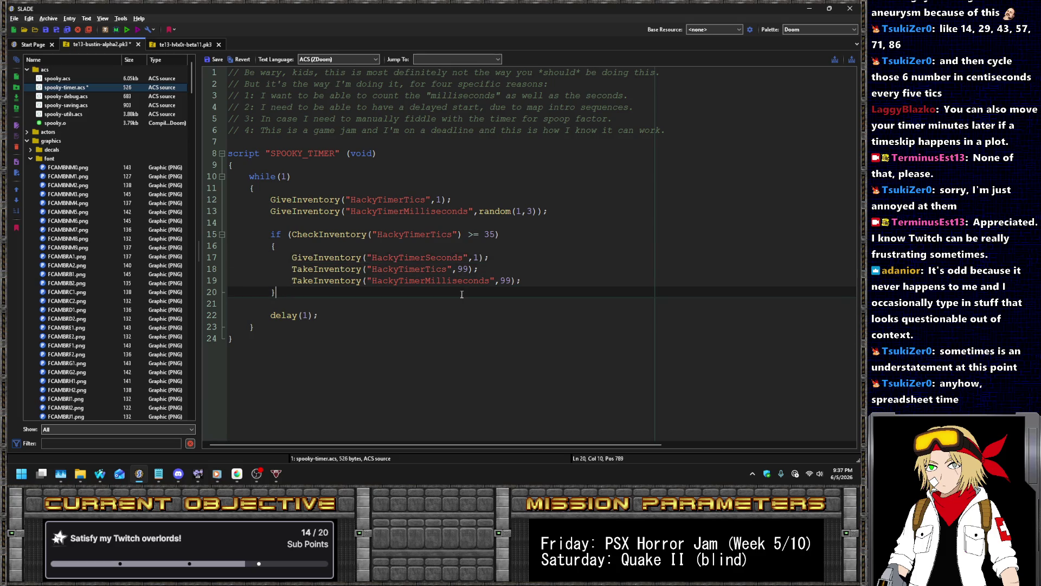
pyautogui.press('End')
pyautogui.hotkey('shift', 'Up')
pyautogui.hotkey('shift', 'Up')
pyautogui.hotkey('shift', 'Up')
pyautogui.hotkey('shift', 'Right')
pyautogui.hotkey('shift', 'Right')
pyautogui.hotkey('shift', 'Right')
pyautogui.hotkey('shift', 'Up')
pyautogui.hotkey('shift', 'Up')
pyautogui.hotkey('ctrl', 'c')
pyautogui.press('Left')
pyautogui.press('Down')
pyautogui.press('Down')
pyautogui.press('Down')
pyautogui.hotkey('ctrl', 'v')
pyautogui.press('Up')
pyautogui.press('Up')
pyautogui.press('Up')
pyautogui.press('End')
pyautogui.press('BackSpace')
pyautogui.press('Delete')
pyautogui.write('60')
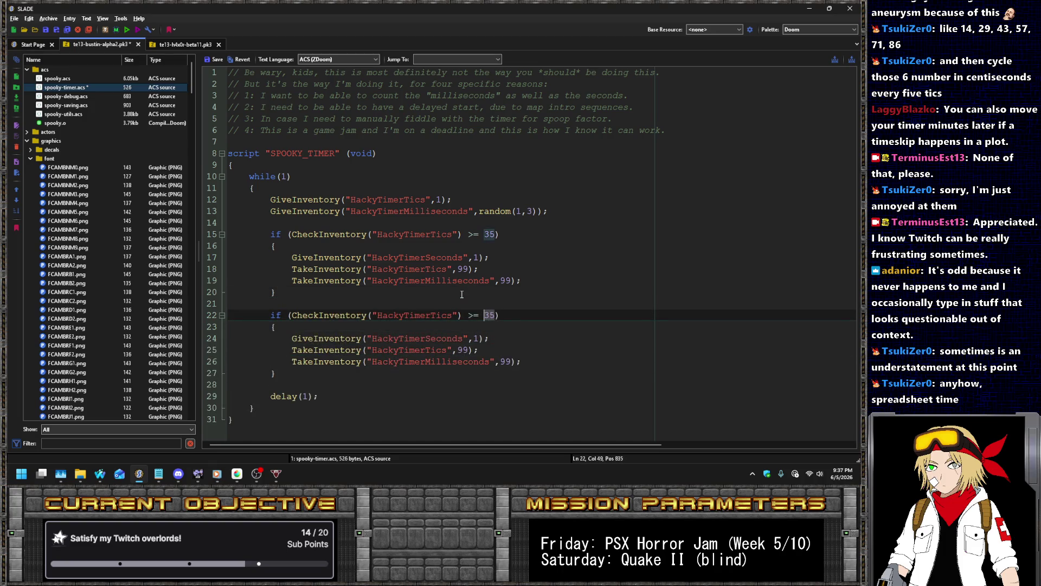
# - Make line 24 a Take of 99, duplicate the seconds take line, then return to the Timer wiki page
pyautogui.press('Down')
pyautogui.press('Down')
pyautogui.press('Left')
pyautogui.press('Left')
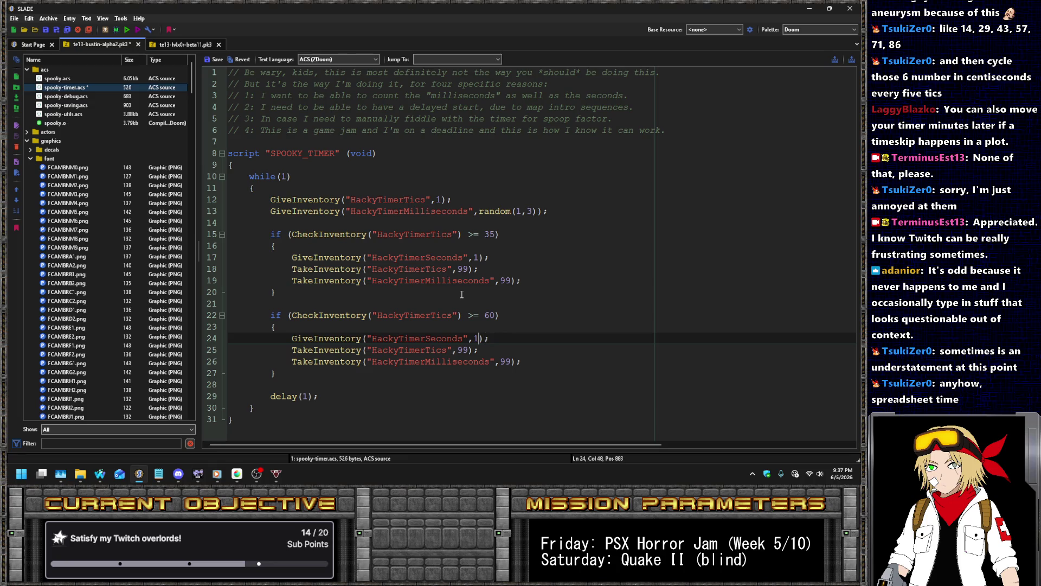
pyautogui.press('Home')
pyautogui.hotkey('shift', 'Right')
pyautogui.hotkey('shift', 'Right')
pyautogui.hotkey('shift', 'Right')
pyautogui.write('Take')
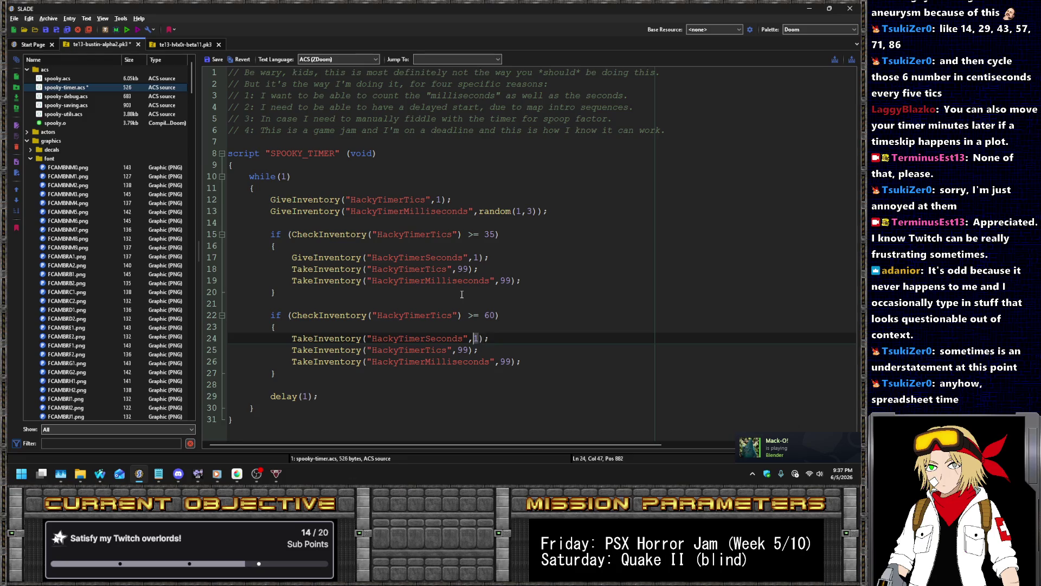
pyautogui.write('99')
pyautogui.press('End')
pyautogui.hotkey('shift', 'Up')
pyautogui.press('Right')
pyautogui.hotkey('ctrl', 'd')
pyautogui.hotkey('alt', 'Tab')
pyautogui.hotkey('alt', 'Tab')
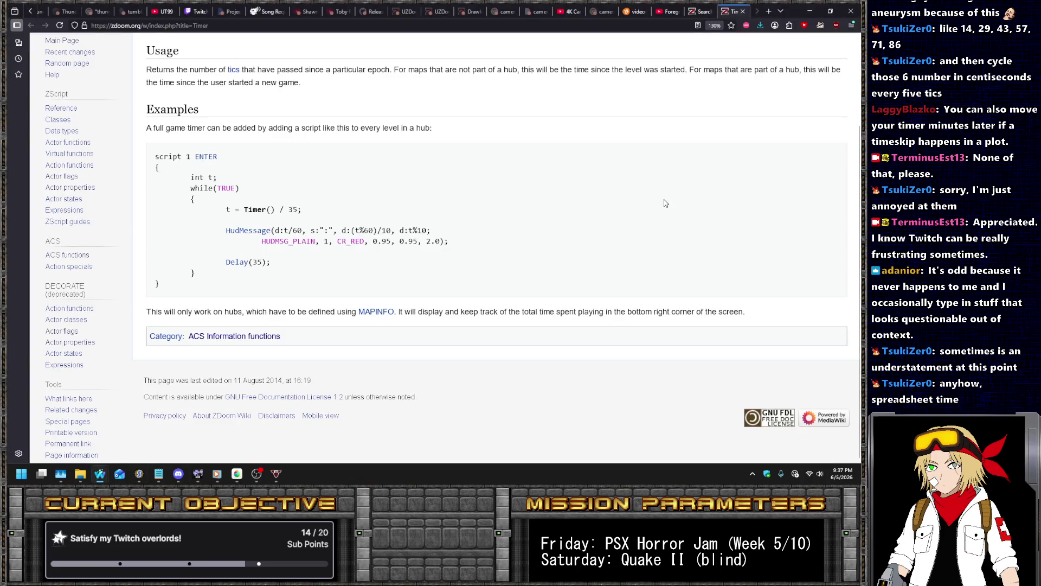
# - Search 'milliseconds in a second' and switch the converter between Microsecond and Millisecond to confirm 1000
pyautogui.hotkey('ctrl', 't')
pyautogui.write('milliseconds in a second')
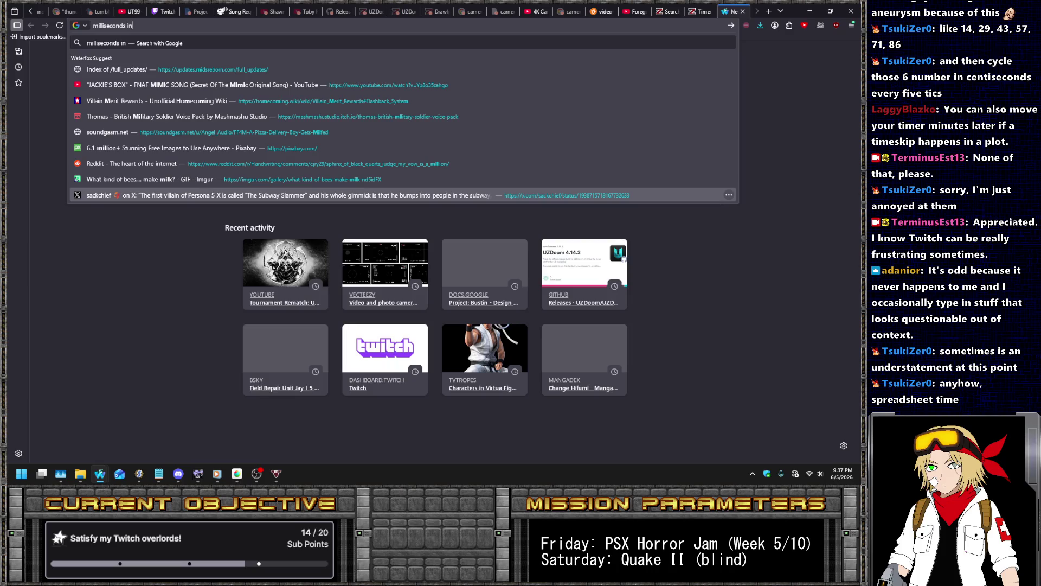
pyautogui.press('Return')
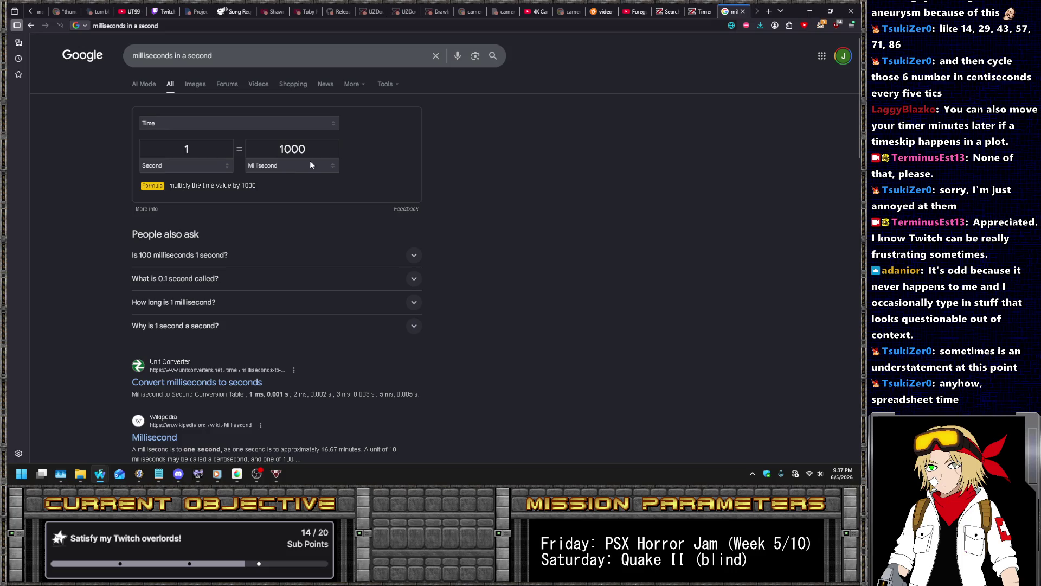
pyautogui.click(287, 166)
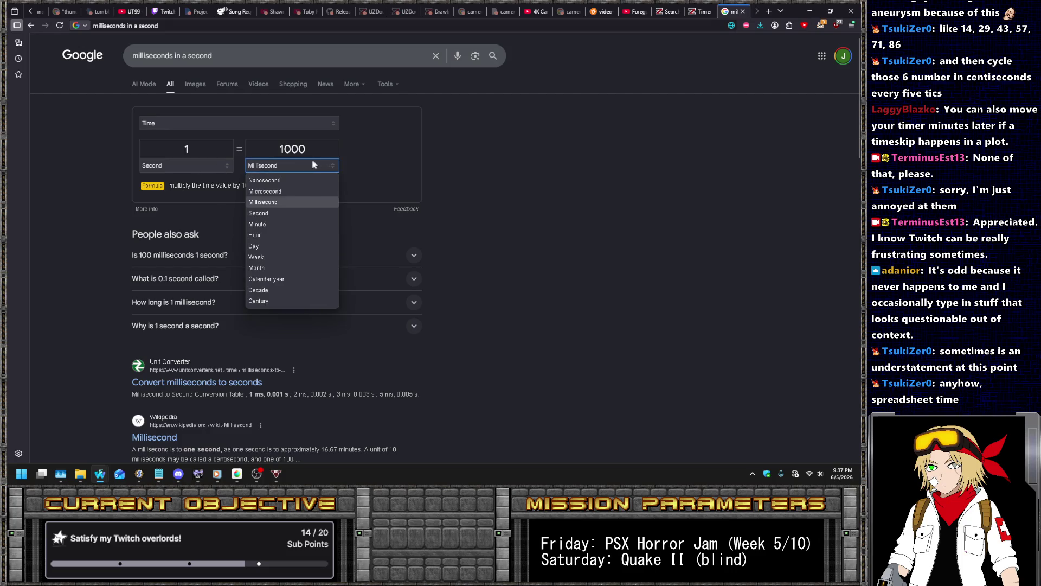
pyautogui.click(277, 190)
pyautogui.click(284, 165)
pyautogui.click(272, 201)
pyautogui.click(534, 178)
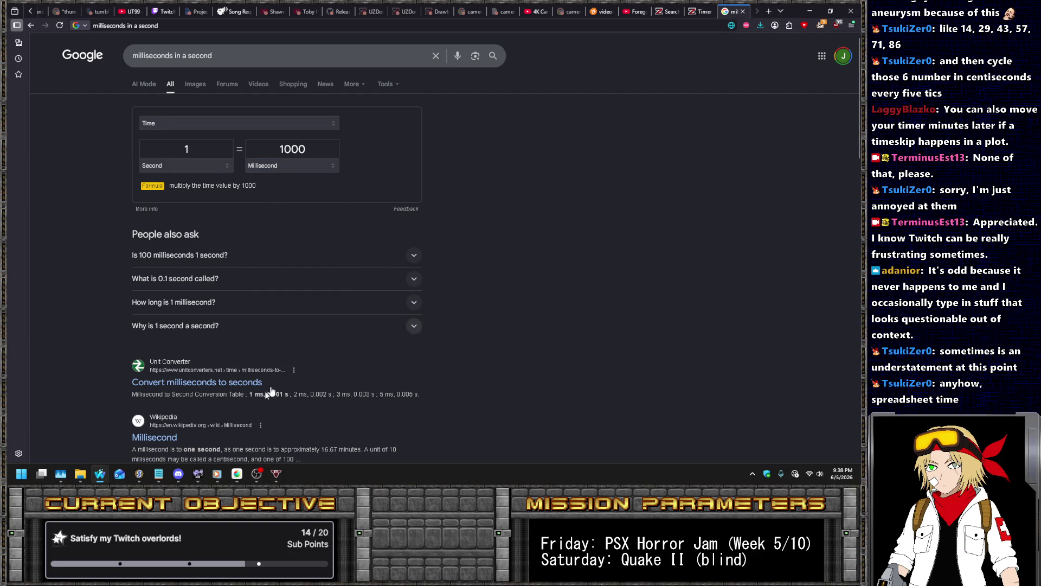
pyautogui.moveTo(254, 481)
# - Change line 24 to GiveInventory("HackyTimerMinutes",1); and save the timer script
pyautogui.click(139, 474)
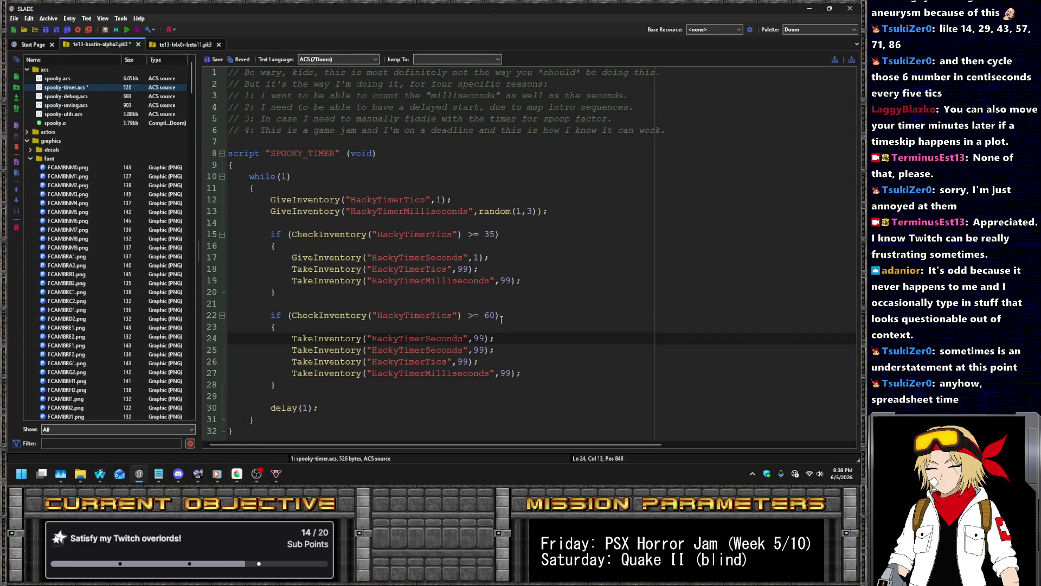
pyautogui.click(314, 339)
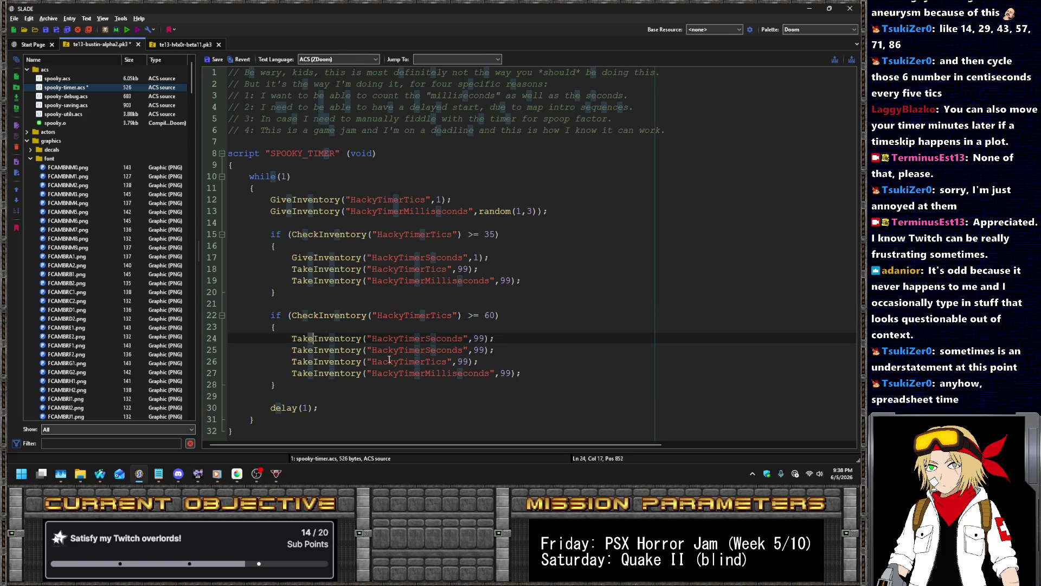
pyautogui.hotkey('shift', 'Home')
pyautogui.write('Give')
pyautogui.hotkey('ctrl', 'Right')
pyautogui.hotkey('ctrl', 'Right')
pyautogui.hotkey('ctrl', 'shift', 'Right')
pyautogui.write('HackyTimerMinutes')
pyautogui.hotkey('ctrl', 'Right')
pyautogui.hotkey('ctrl', 'shift', 'Right')
pyautogui.write('1')
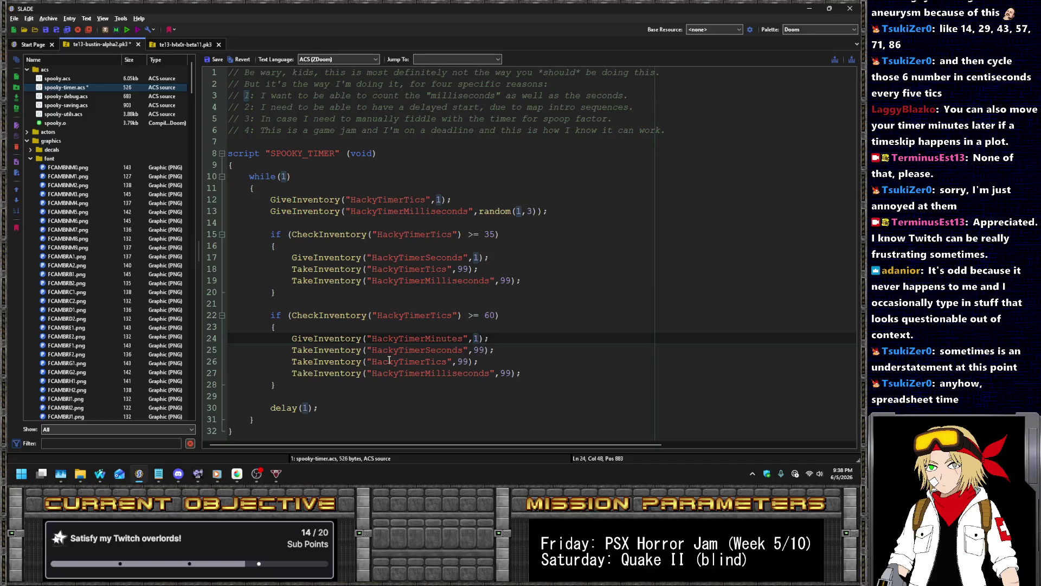
pyautogui.click(211, 59)
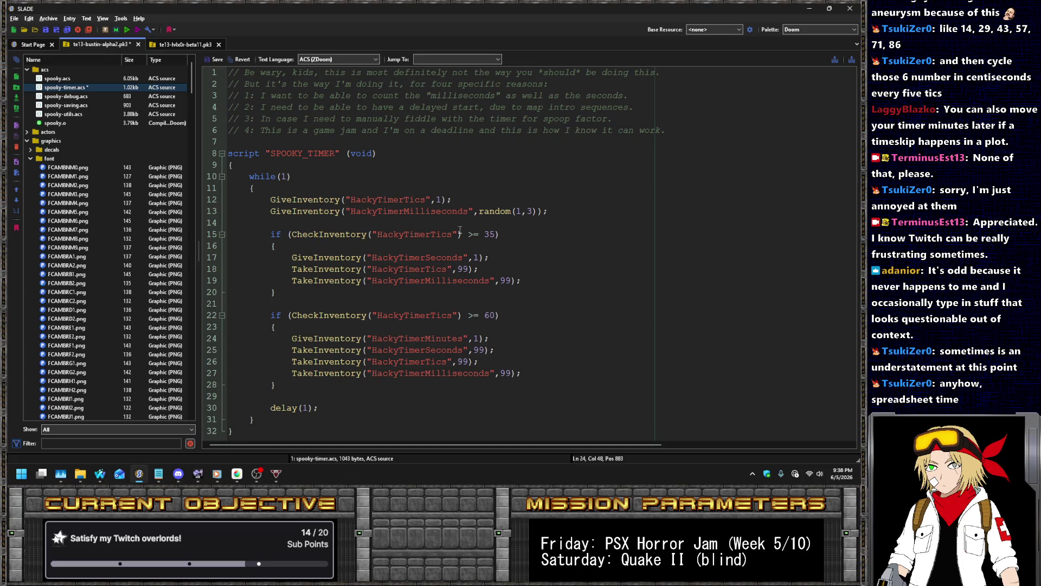
# - Look over the new minutes line and the surrounding lines of the timer script
pyautogui.click(466, 339)
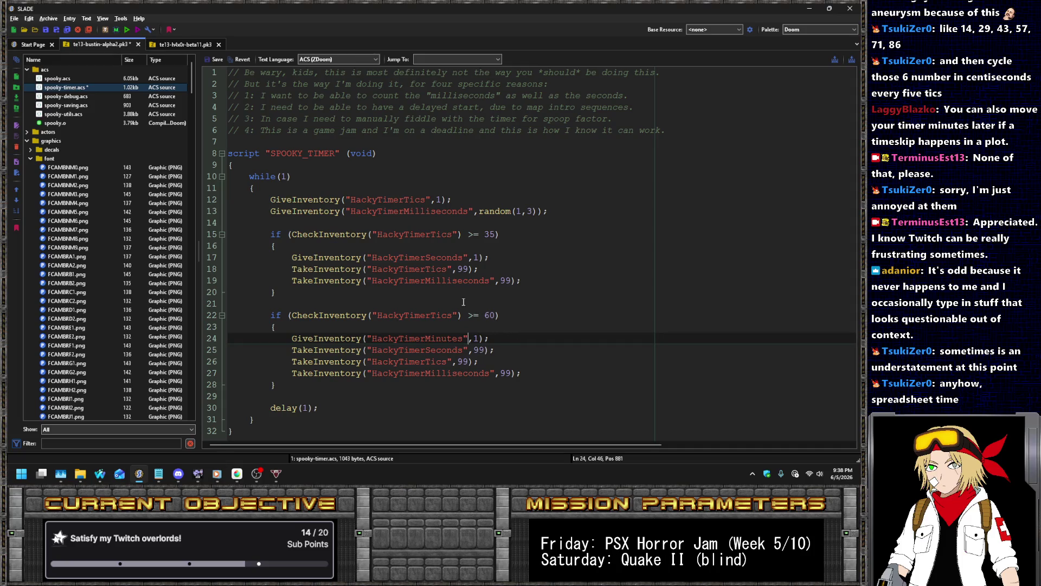
pyautogui.click(335, 308)
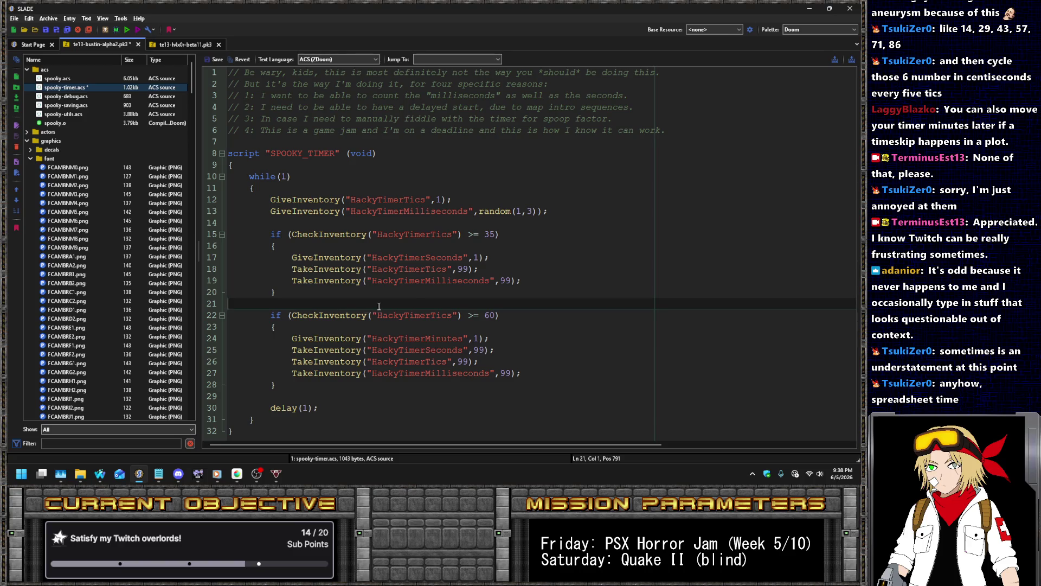
pyautogui.click(508, 264)
pyautogui.click(543, 257)
pyautogui.click(523, 246)
pyautogui.click(511, 228)
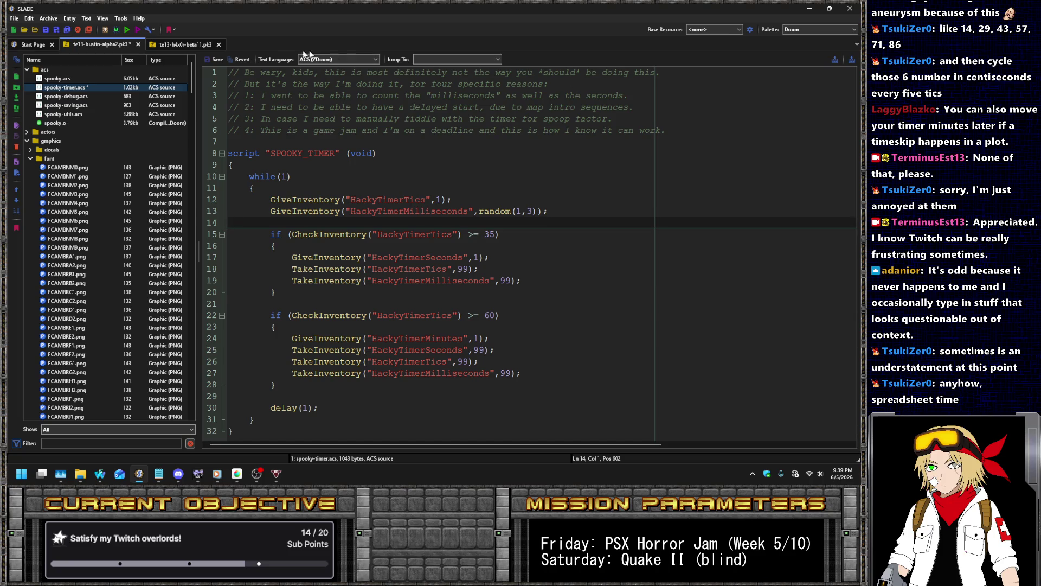
pyautogui.click(99, 100)
# - Browse the entry tree, passing ammo.zsc, and open player.zsc from the world folder
pyautogui.click(87, 88)
pyautogui.scroll(-10, 108, 163)
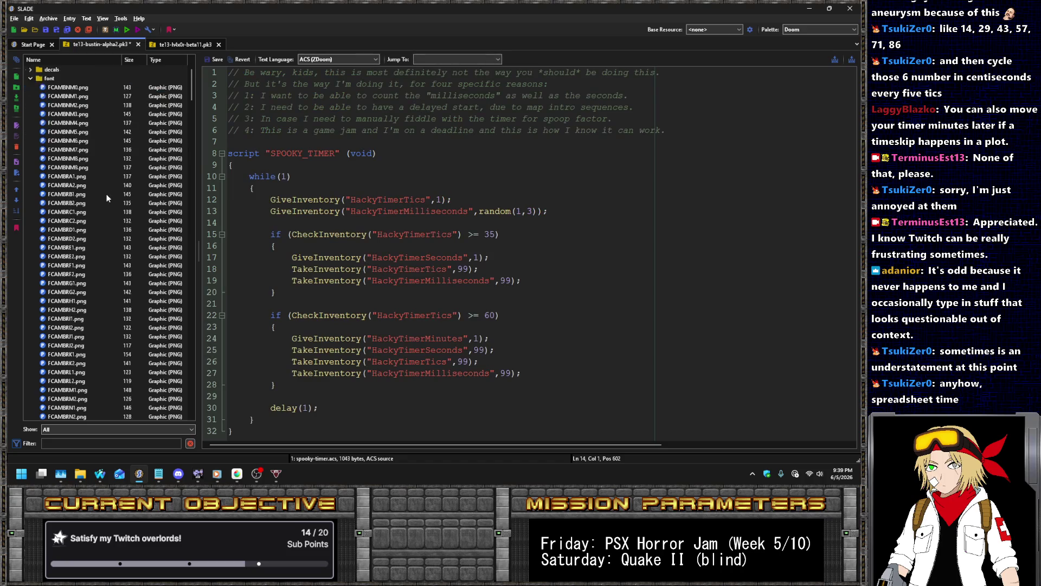
pyautogui.scroll(-15, 114, 187)
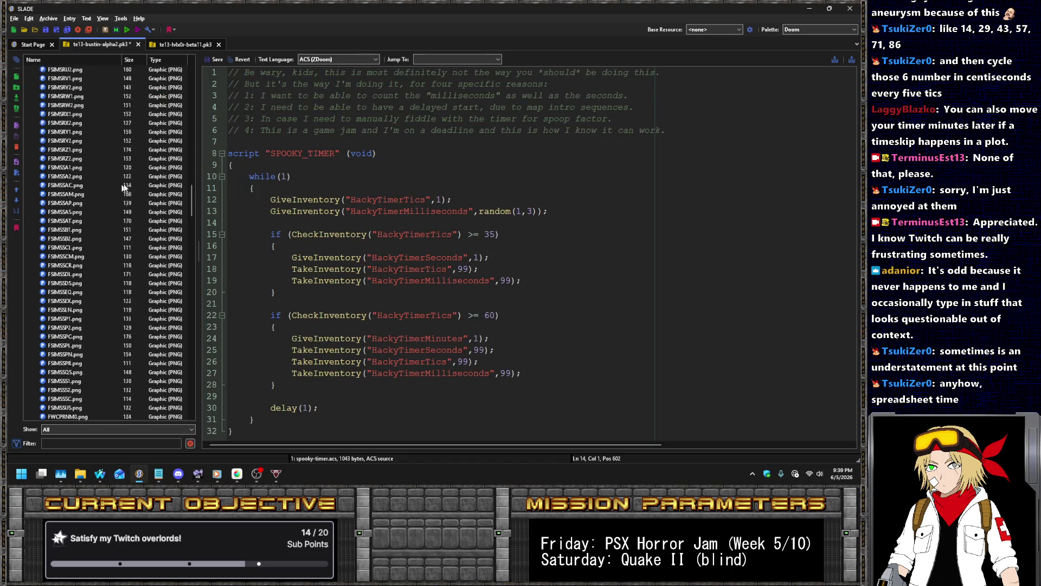
pyautogui.scroll(-15, 120, 190)
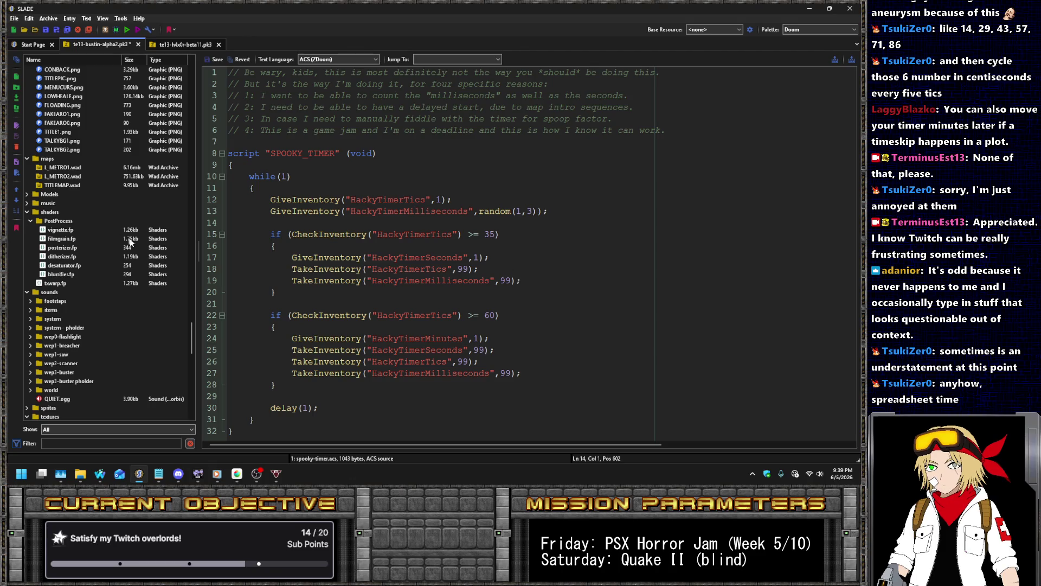
pyautogui.scroll(-15, 107, 335)
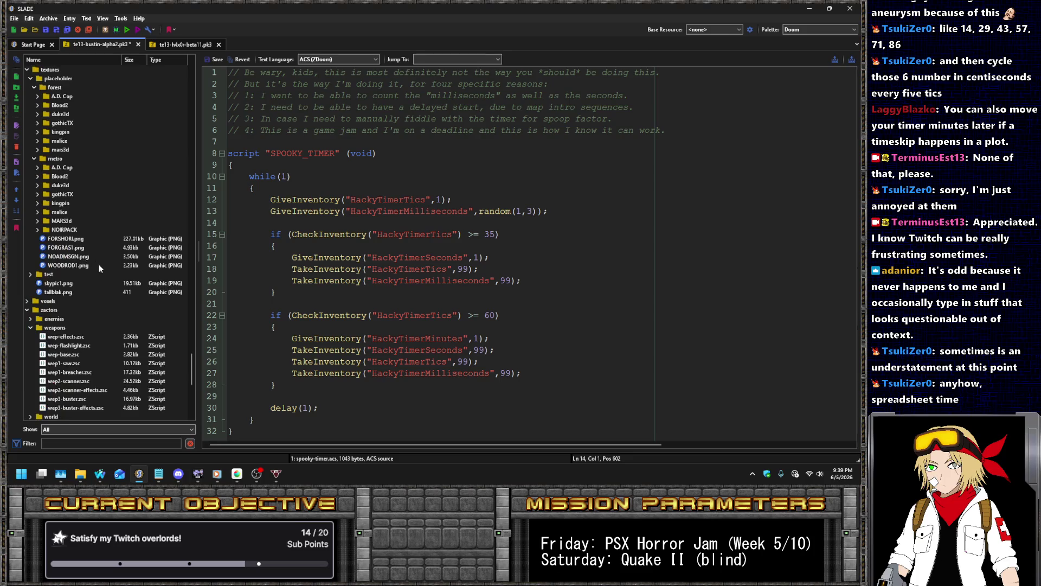
pyautogui.scroll(-1, 99, 264)
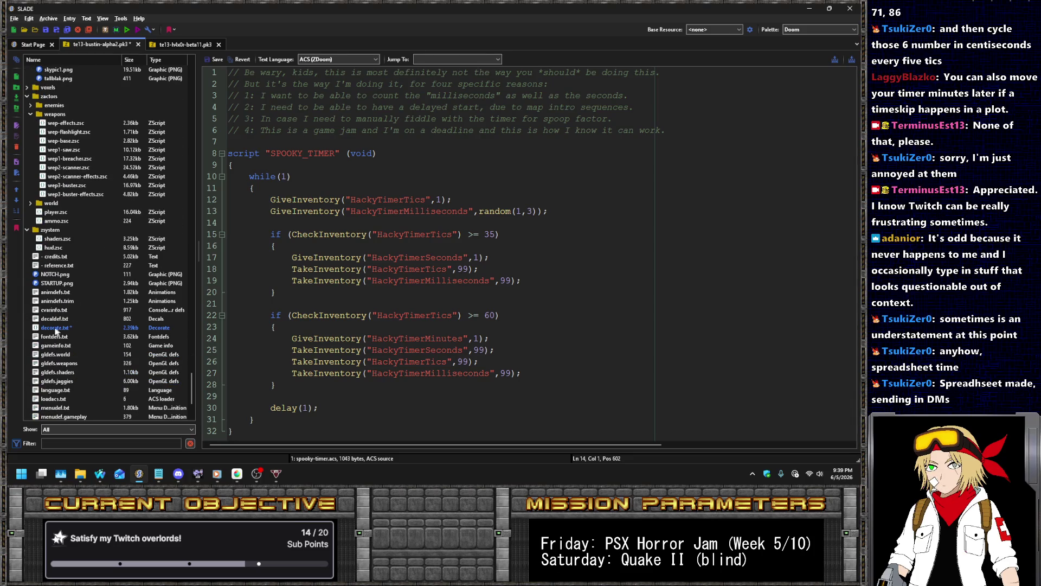
pyautogui.scroll(-5, 79, 344)
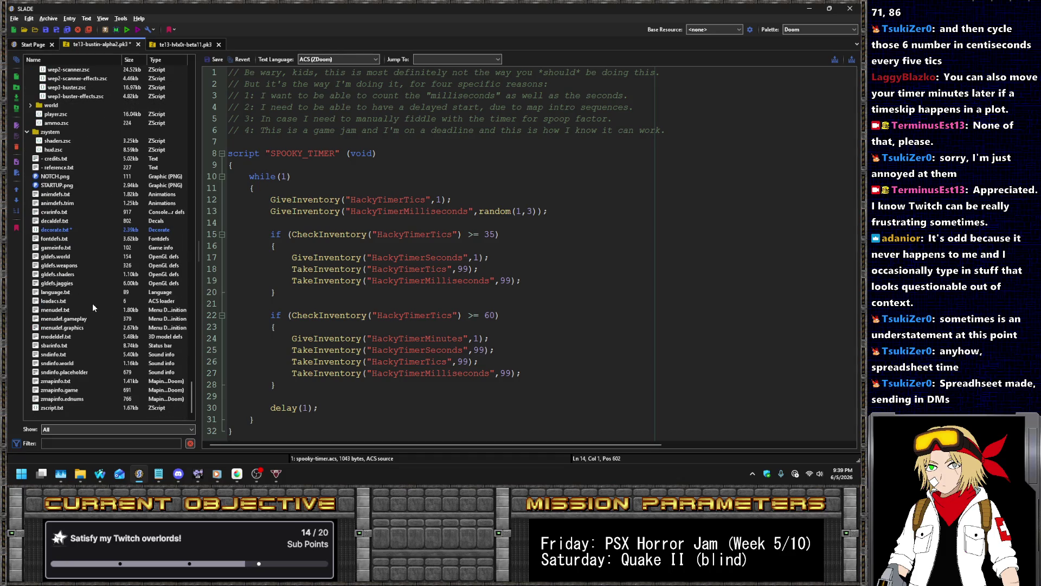
pyautogui.scroll(2, 98, 258)
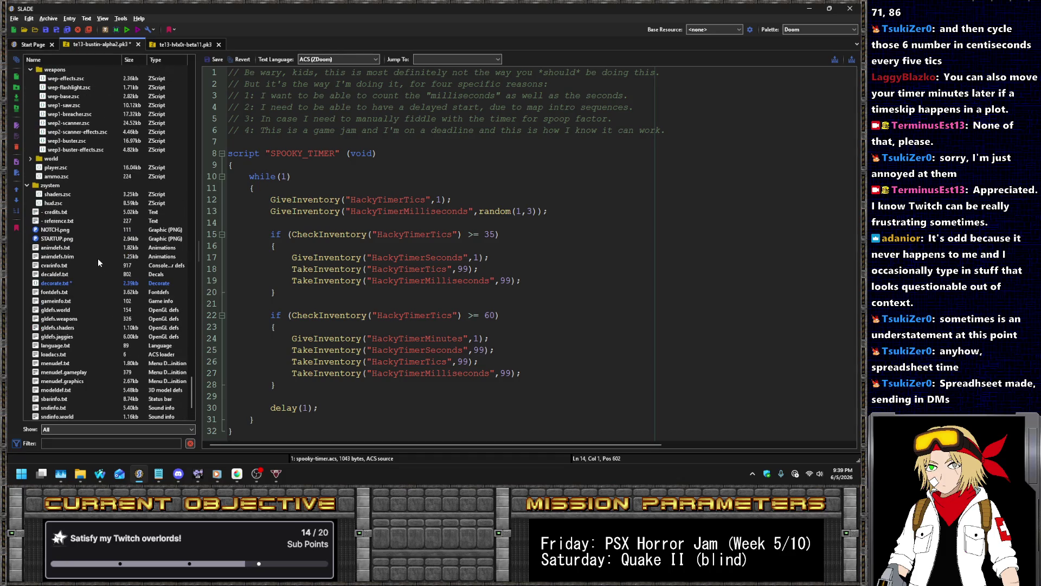
pyautogui.click(65, 176)
pyautogui.click(63, 167)
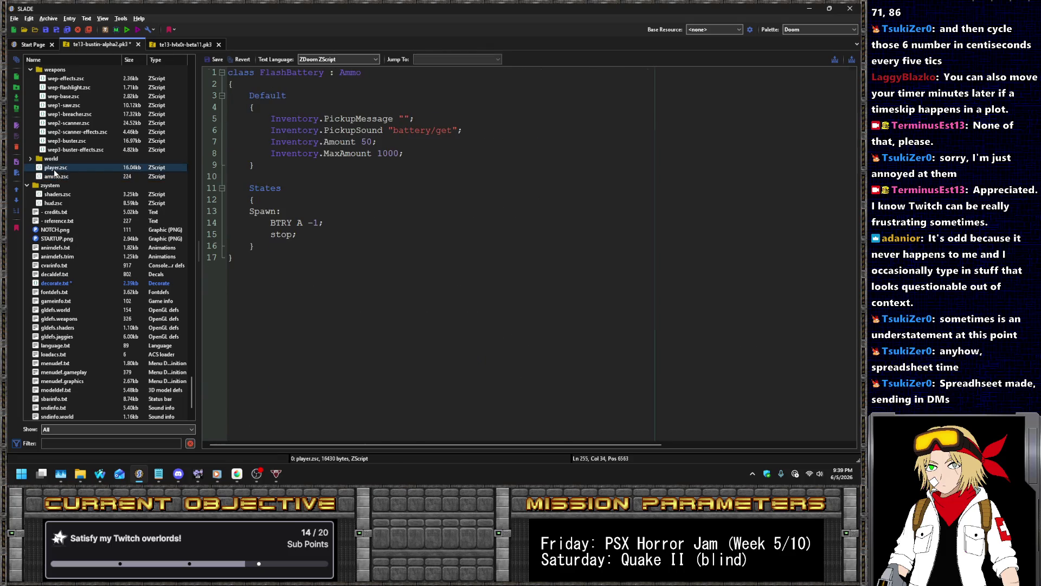
# - Open hud.zsc and duplicate the HUDSmallFont declaration as HUDTimerFont
pyautogui.click(64, 203)
pyautogui.click(450, 258)
pyautogui.scroll(8, 450, 268)
pyautogui.scroll(1, 450, 269)
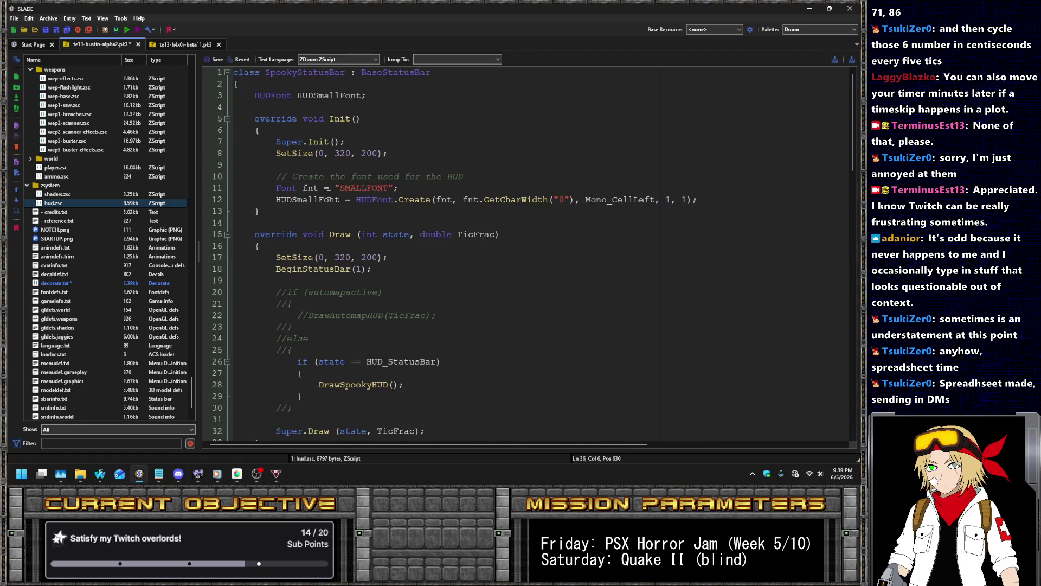
pyautogui.click(405, 99)
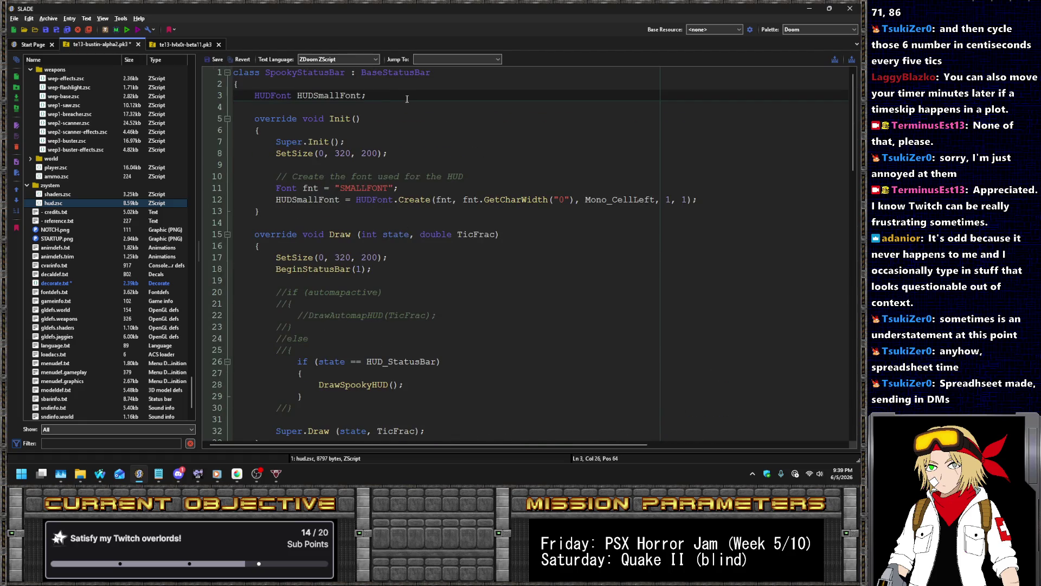
pyautogui.hotkey('ctrl', 'd')
pyautogui.write('Timer')
pyautogui.hotkey('shift', 'Right')
pyautogui.hotkey('shift', 'Right')
pyautogui.hotkey('shift', 'Right')
pyautogui.press('Delete')
# - Copy the two HUDSmallFont creation lines and paste a duplicate below them
pyautogui.press('Down')
pyautogui.press('Down')
pyautogui.press('Down')
pyautogui.press('End')
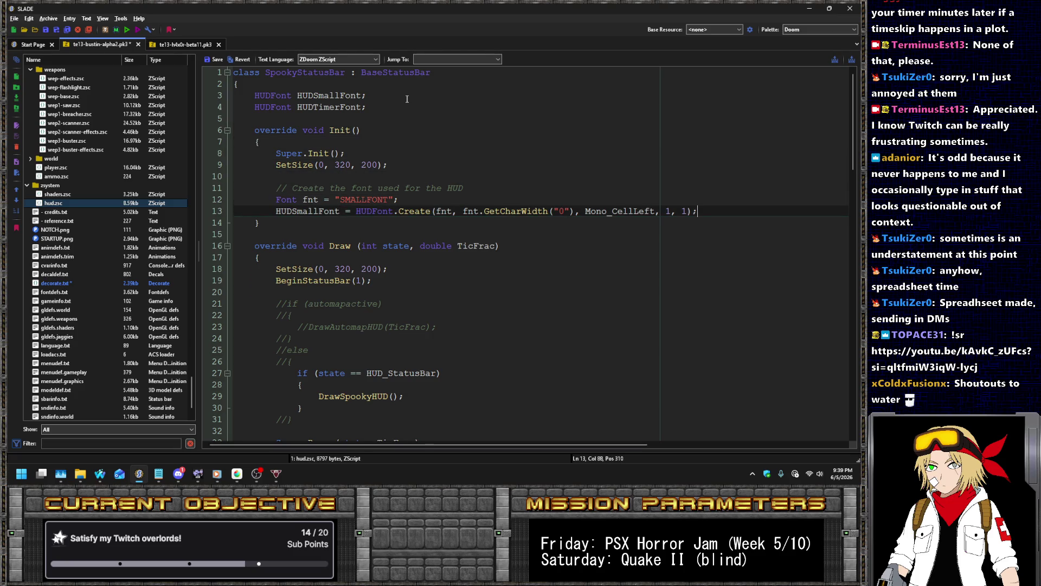
pyautogui.hotkey('shift', 'Up')
pyautogui.hotkey('shift', 'Up')
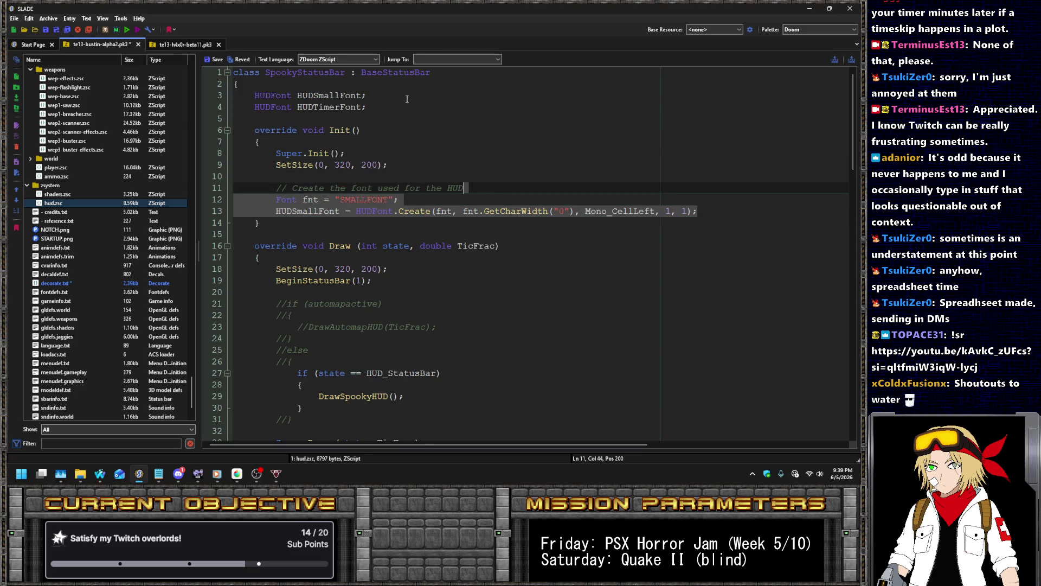
pyautogui.hotkey('ctrl', 'c')
pyautogui.press('Right')
pyautogui.hotkey('ctrl', 'v')
# - In the copied lines, rename fnt to fnt2 and replace SMALLFONT with "CAMTFONT"
pyautogui.press('Up')
pyautogui.press('Left')
pyautogui.press('Left')
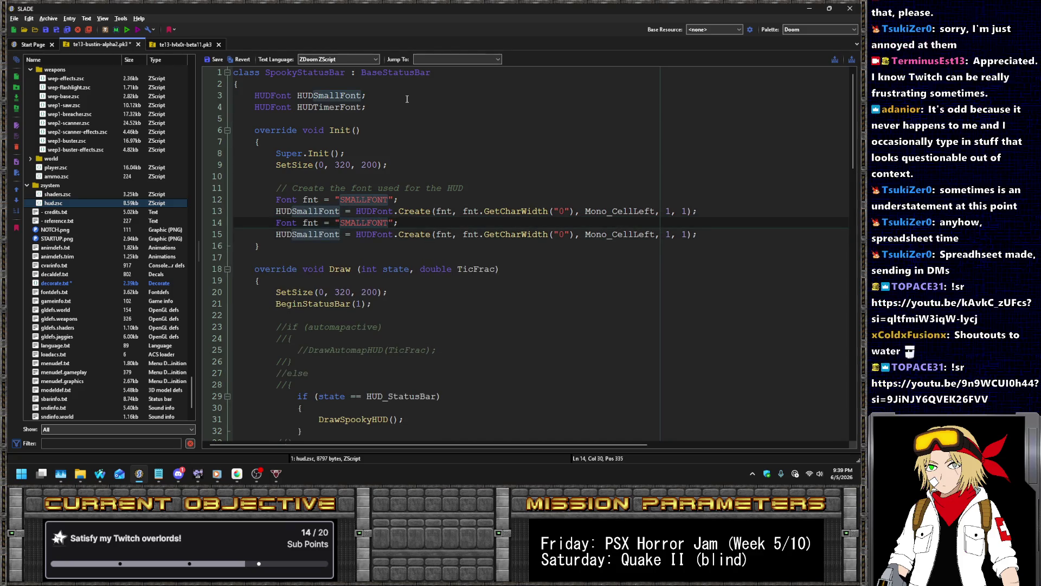
pyautogui.press('Left')
pyautogui.press('Left')
pyautogui.press('Left')
pyautogui.write('2')
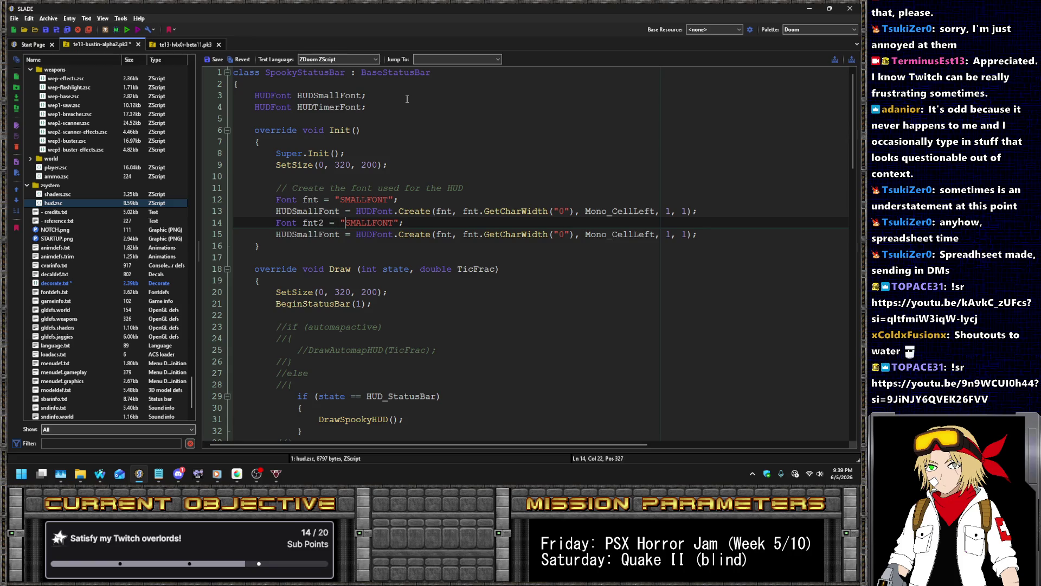
pyautogui.press('End')
pyautogui.press('Left')
pyautogui.press('Left')
pyautogui.hotkey('ctrl', 'BackSpace')
pyautogui.write('CAMT')
pyautogui.write('FONT')
pyautogui.press('Down')
pyautogui.hotkey('ctrl', 'Left')
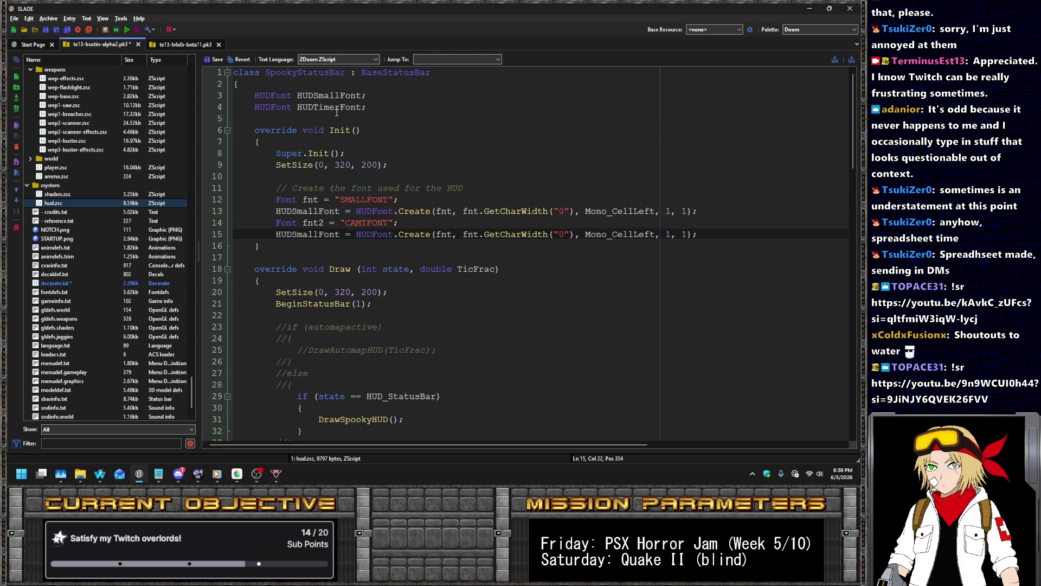
# - Assign the copy to HUDTimerFont using fnt2, and change the comment to say fonts
pyautogui.doubleClick(332, 107)
pyautogui.hotkey('ctrl', 'c')
pyautogui.doubleClick(307, 233)
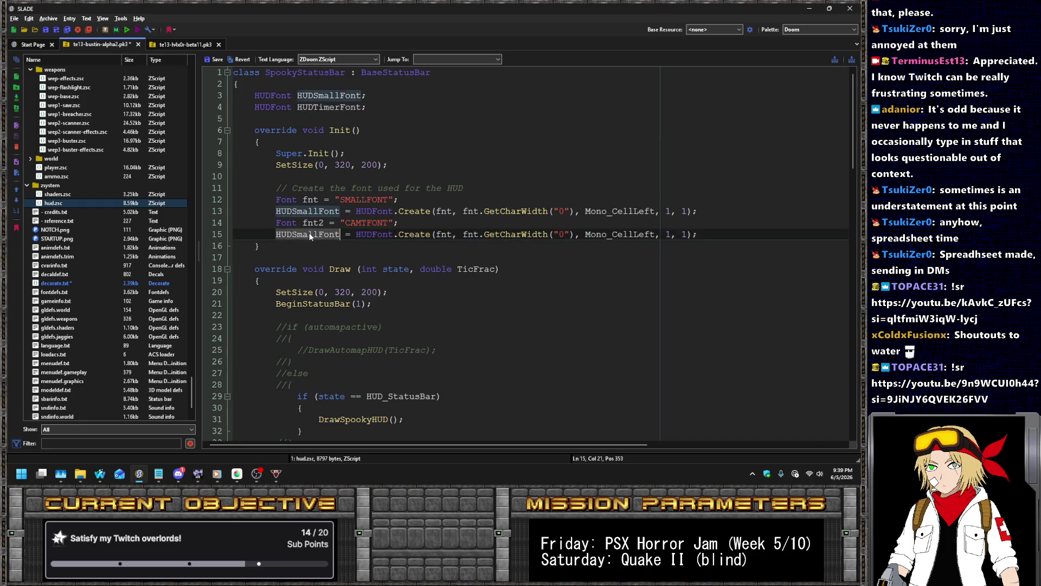
pyautogui.hotkey('ctrl', 'v')
pyautogui.click(453, 234)
pyautogui.write('2')
pyautogui.write('2')
pyautogui.press('Right')
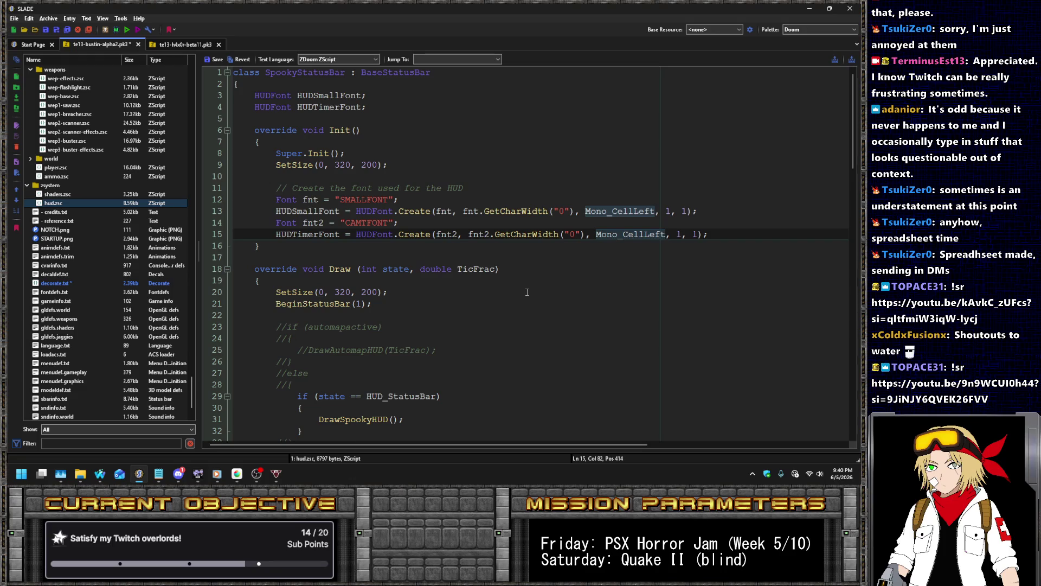
pyautogui.press('Up')
pyautogui.press('Up')
pyautogui.press('Up')
pyautogui.press('Left')
pyautogui.write('s')
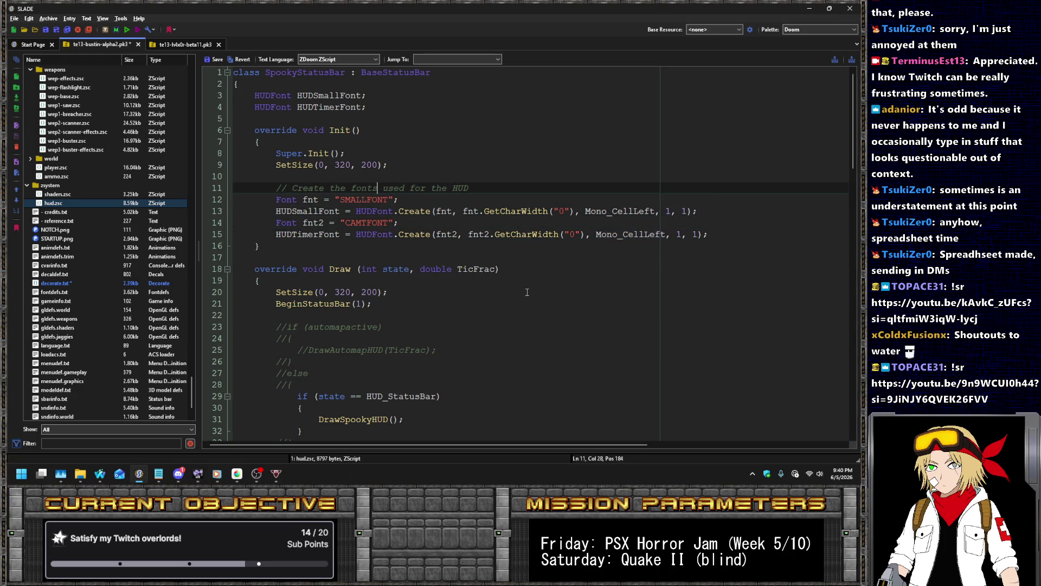
pyautogui.scroll(-4, 480, 280)
# - Comment out the if (state == HUD_StatusBar) line and its braces in Draw with //
pyautogui.scroll(-5, 417, 249)
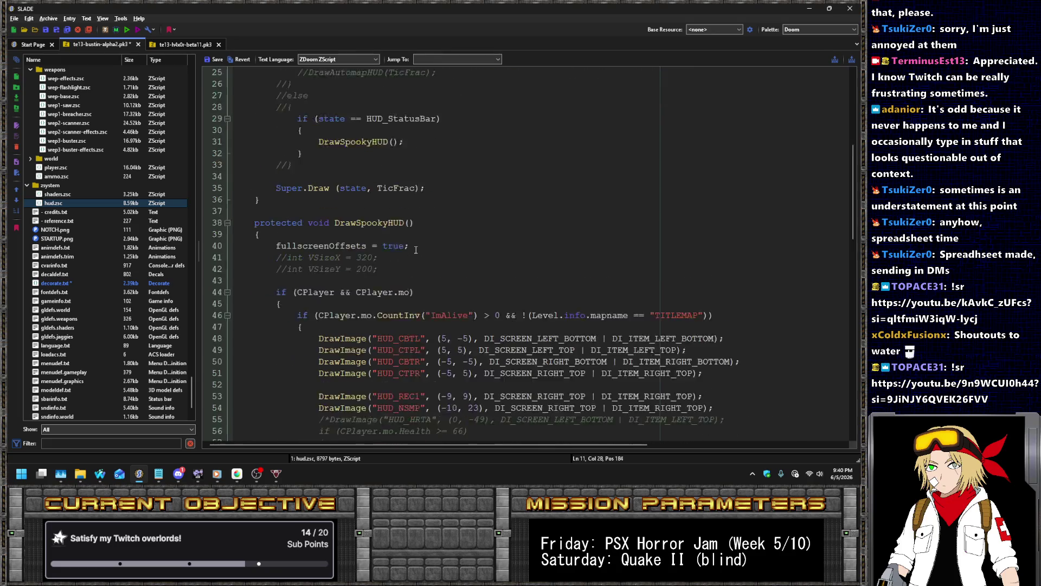
pyautogui.scroll(3, 450, 230)
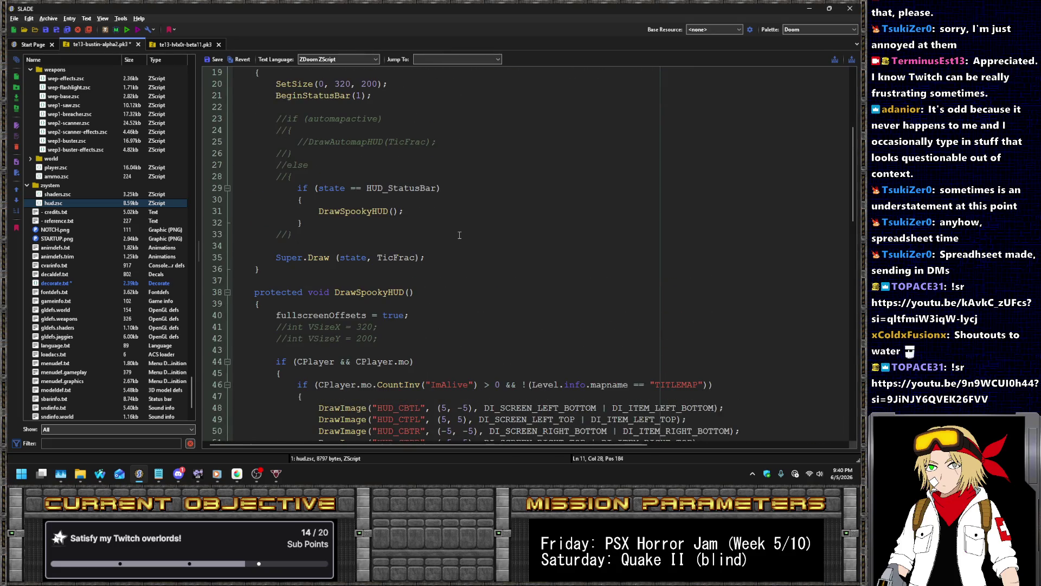
pyautogui.scroll(-5, 459, 235)
pyautogui.scroll(-3, 467, 225)
pyautogui.scroll(9, 472, 233)
pyautogui.click(355, 233)
pyautogui.press('Home')
pyautogui.write('//')
pyautogui.press('Up')
pyautogui.press('Home')
pyautogui.write('//')
pyautogui.press('Down')
pyautogui.press('Down')
pyautogui.press('Down')
pyautogui.write('//')
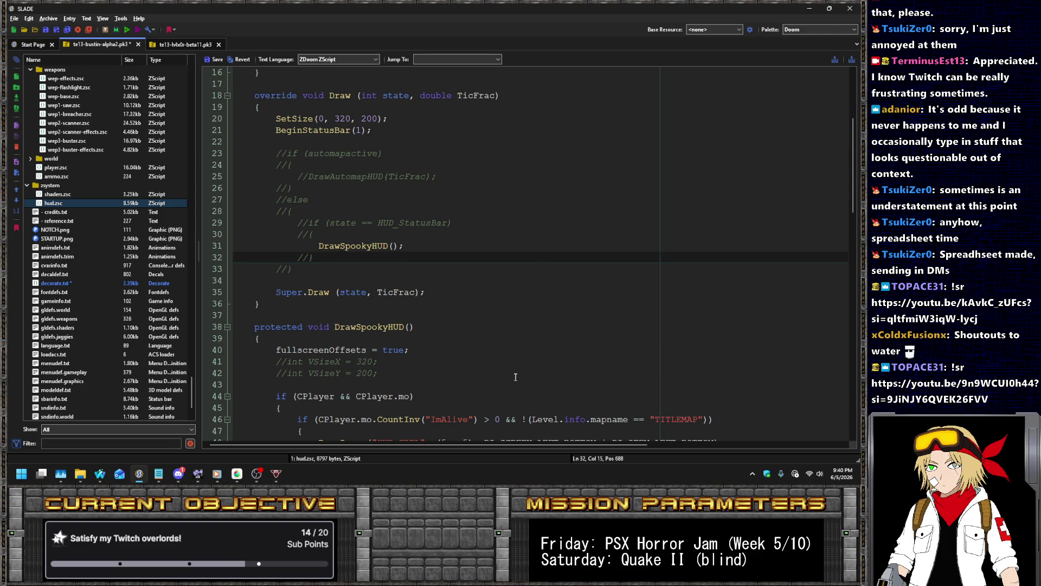
# - Add blank lines after the HUD_NSMP DrawImage line
pyautogui.scroll(-10, 519, 357)
pyautogui.scroll(-15, 532, 288)
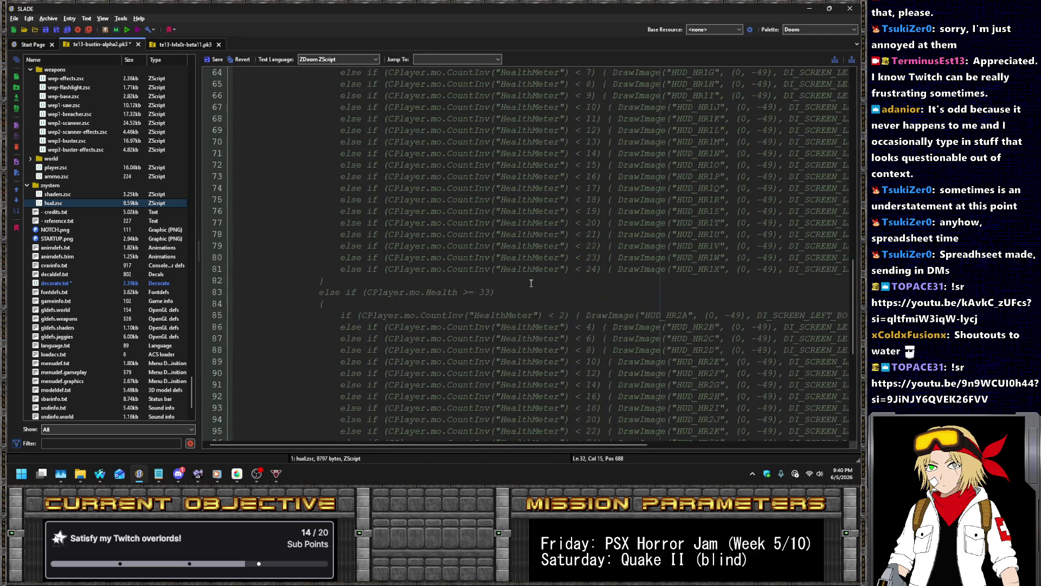
pyautogui.scroll(18, 526, 276)
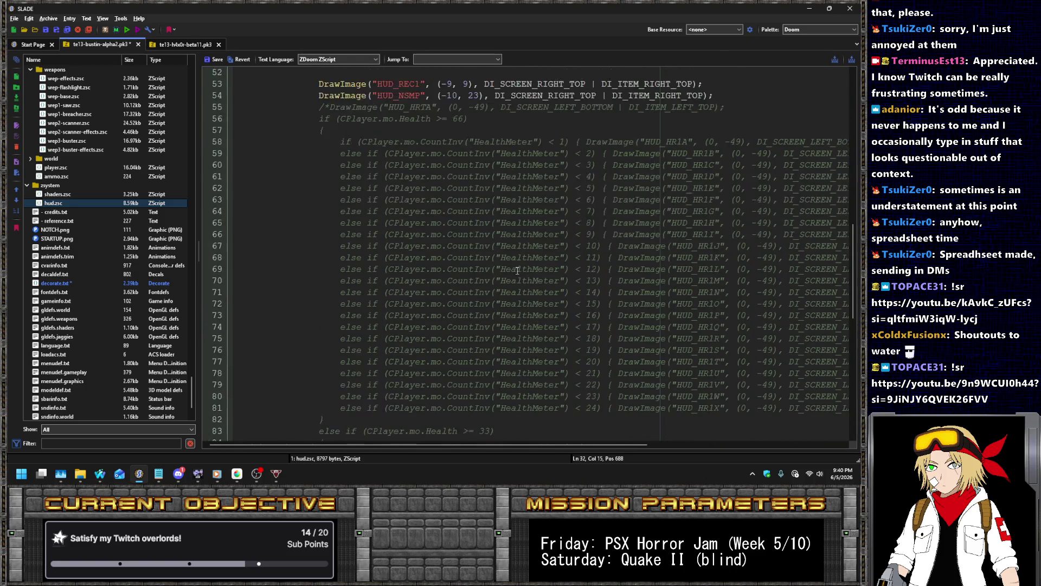
pyautogui.click(759, 269)
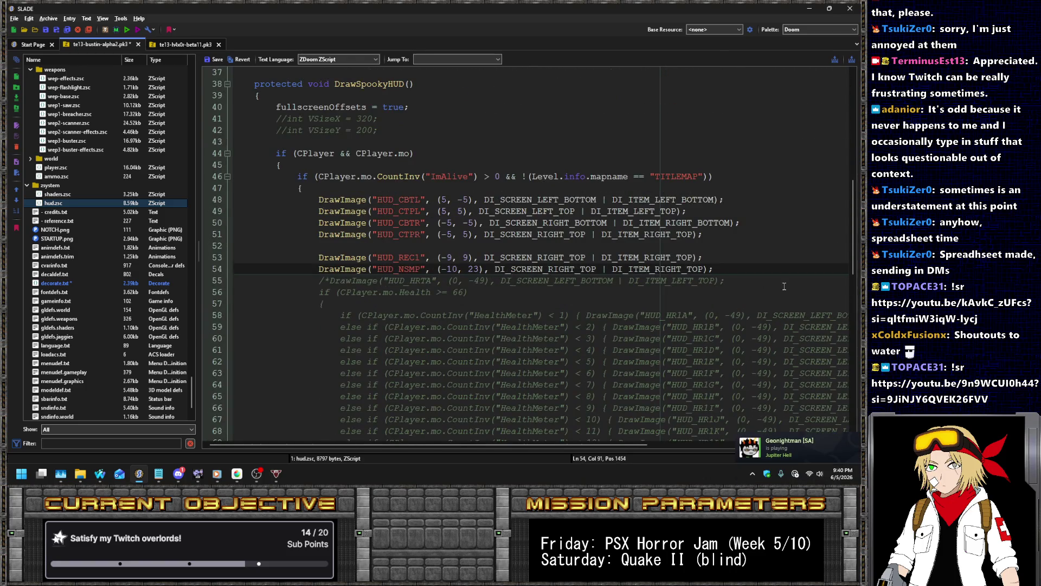
pyautogui.press('Return')
pyautogui.press('Return')
pyautogui.scroll(15, 115, 249)
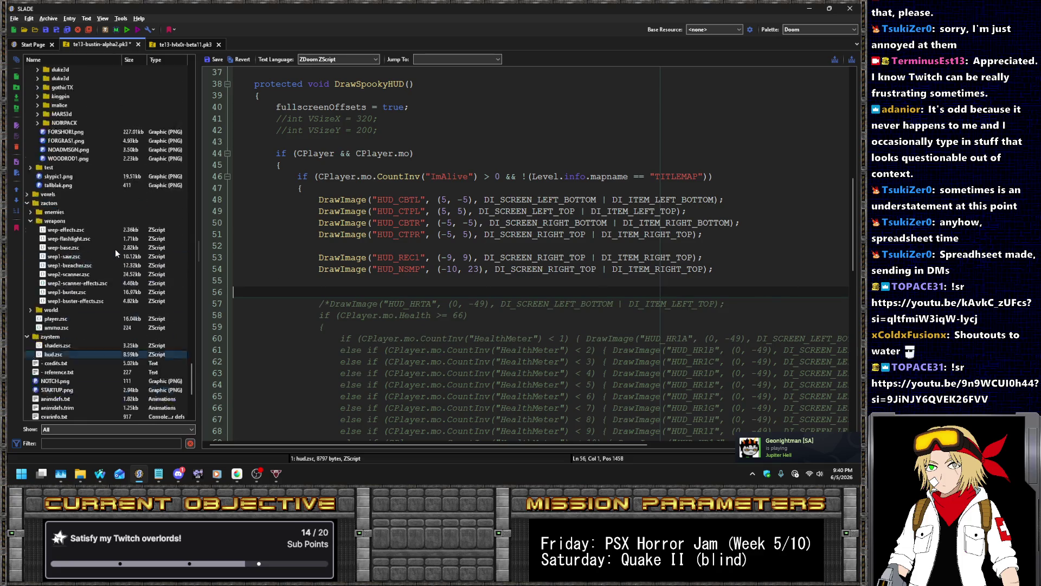
# - Briefly switch to MediBang Paint Pro, then return to hud.zsc in SLADE
pyautogui.scroll(10, 107, 255)
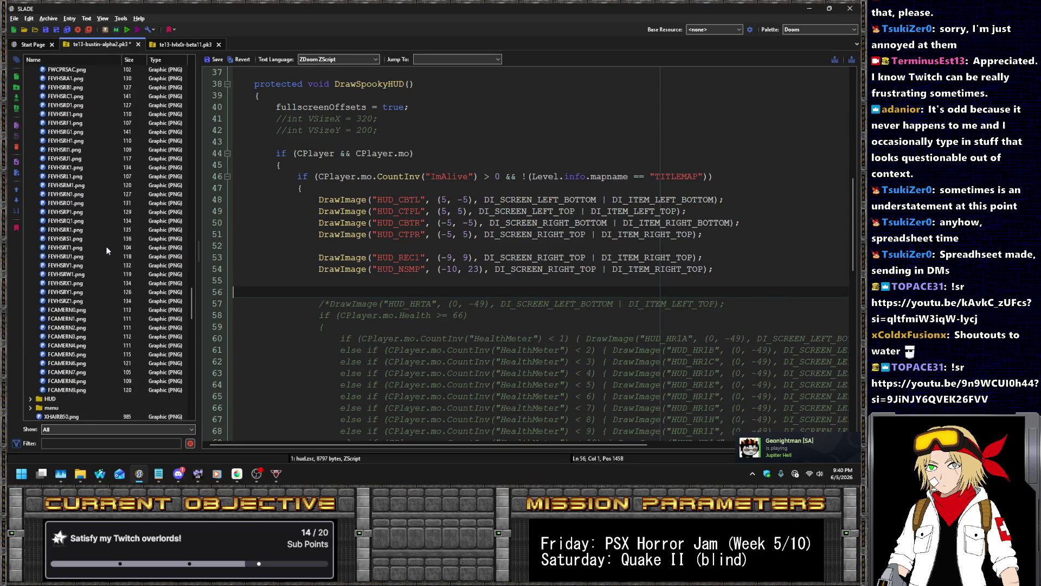
pyautogui.scroll(7, 105, 245)
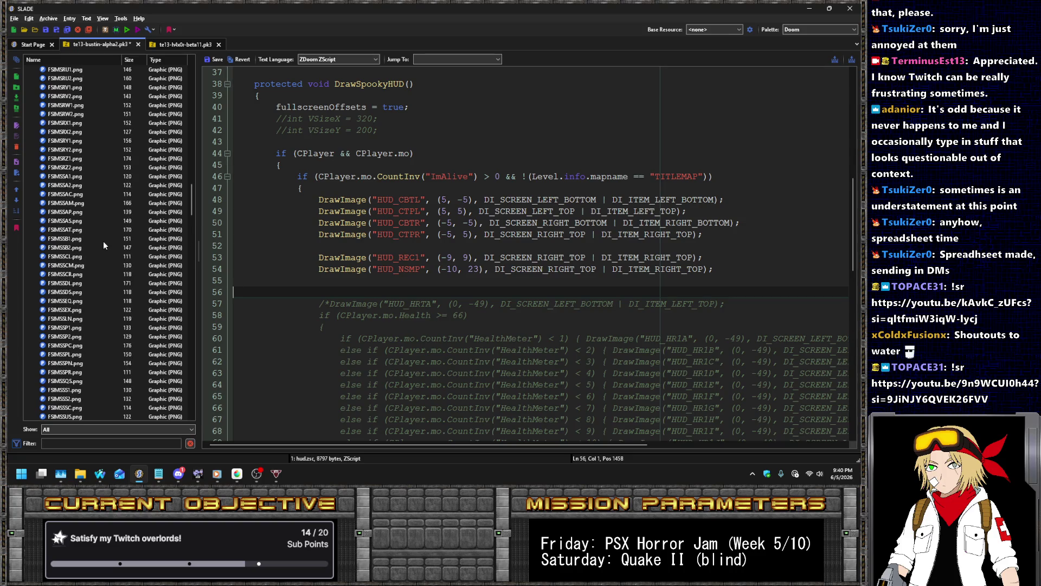
pyautogui.click(237, 473)
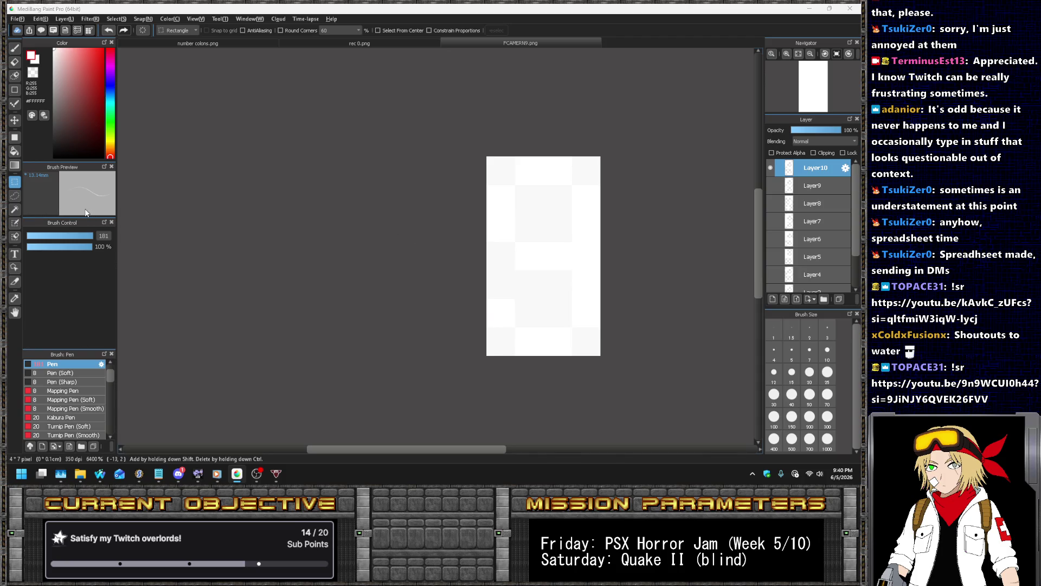
pyautogui.hotkey('alt', 'Tab')
# - Collapse the font folder, expand the HUD folder and open HUD_NSMP.png in the graphic viewer
pyautogui.scroll(20, 102, 189)
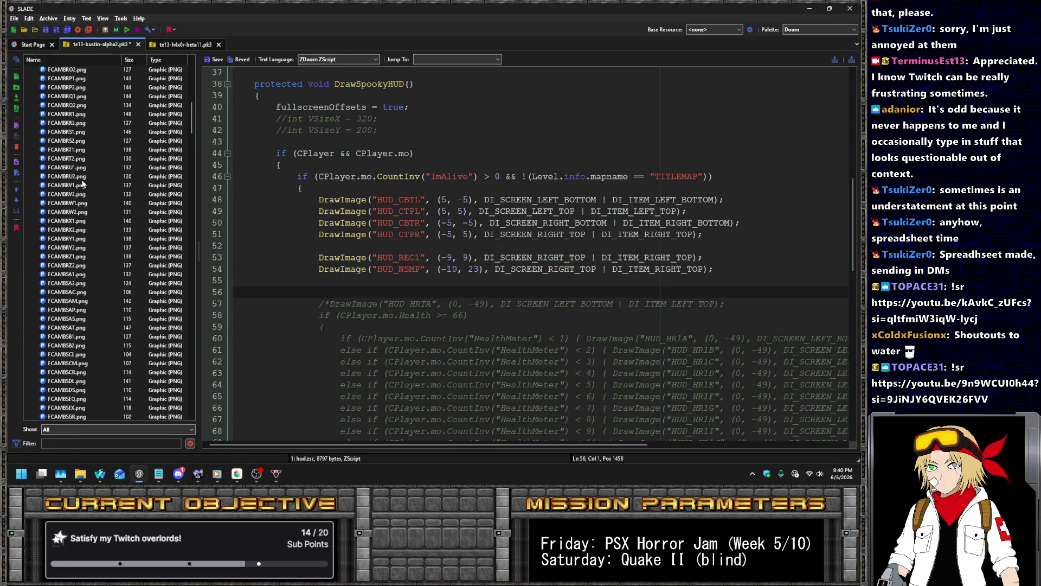
pyautogui.click(30, 159)
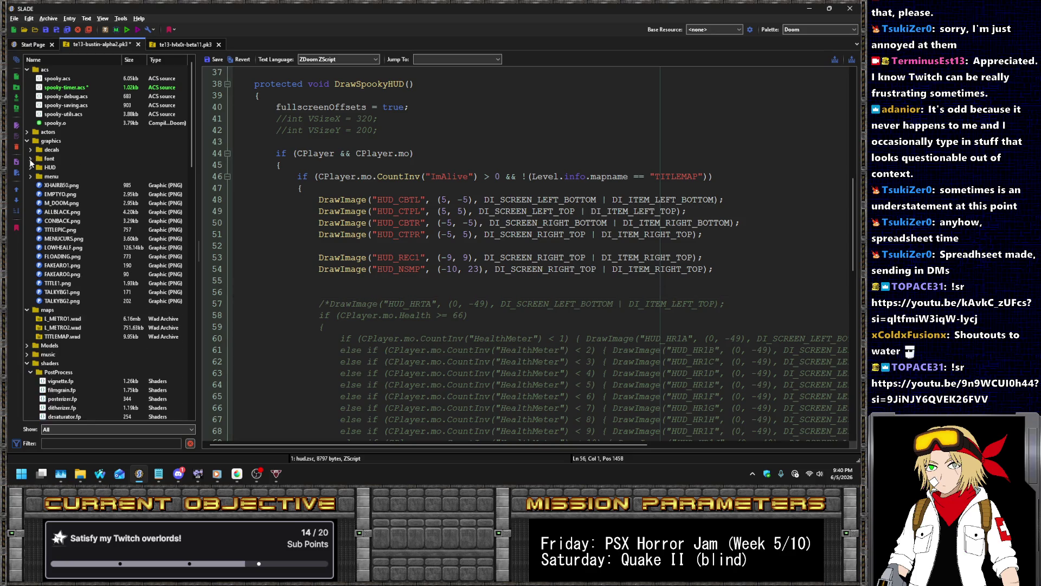
pyautogui.click(31, 167)
pyautogui.scroll(-5, 87, 198)
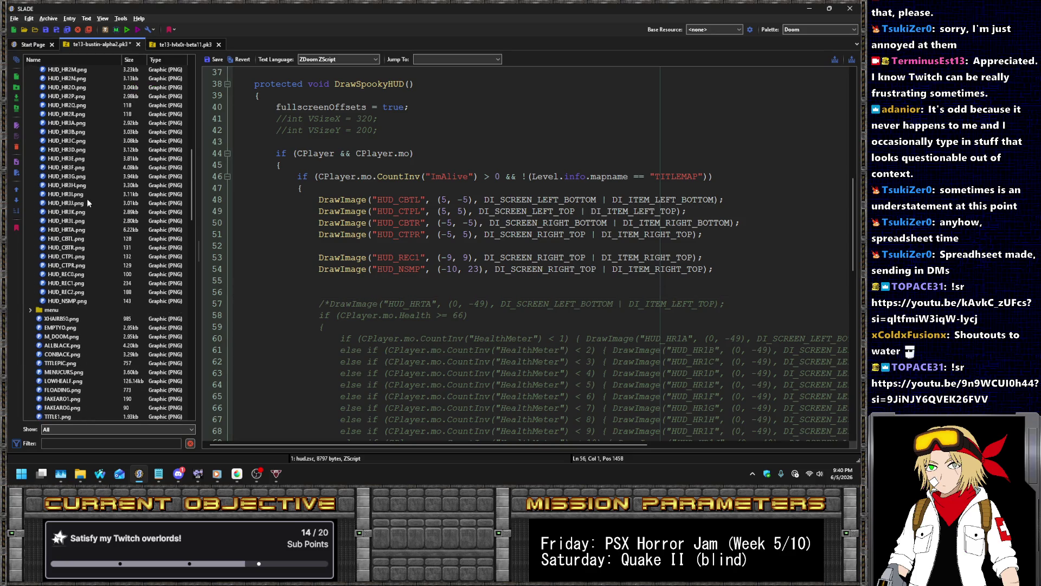
pyautogui.click(79, 302)
pyautogui.click(477, 255)
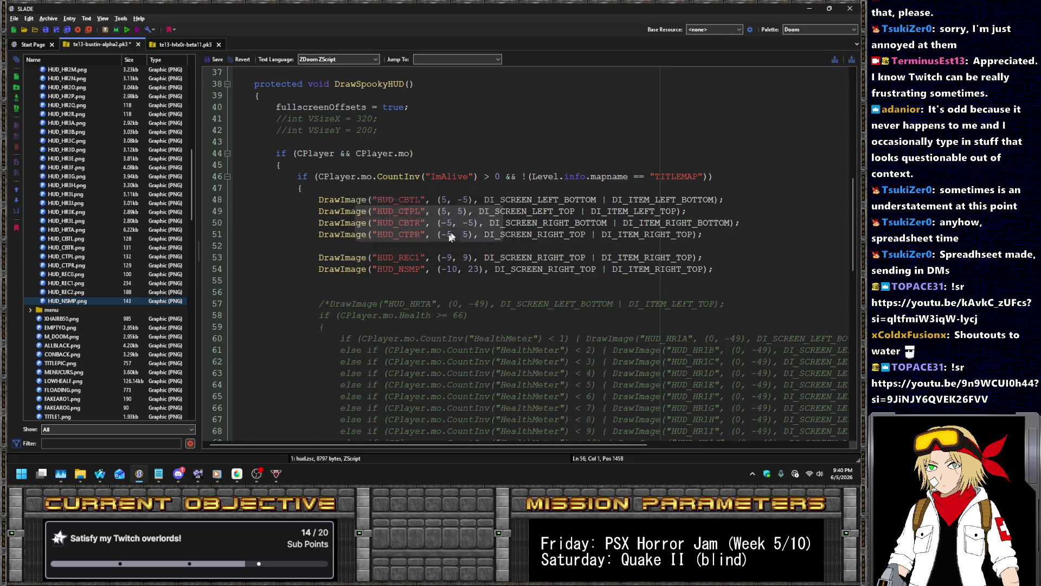
pyautogui.click(79, 293)
pyautogui.click(83, 301)
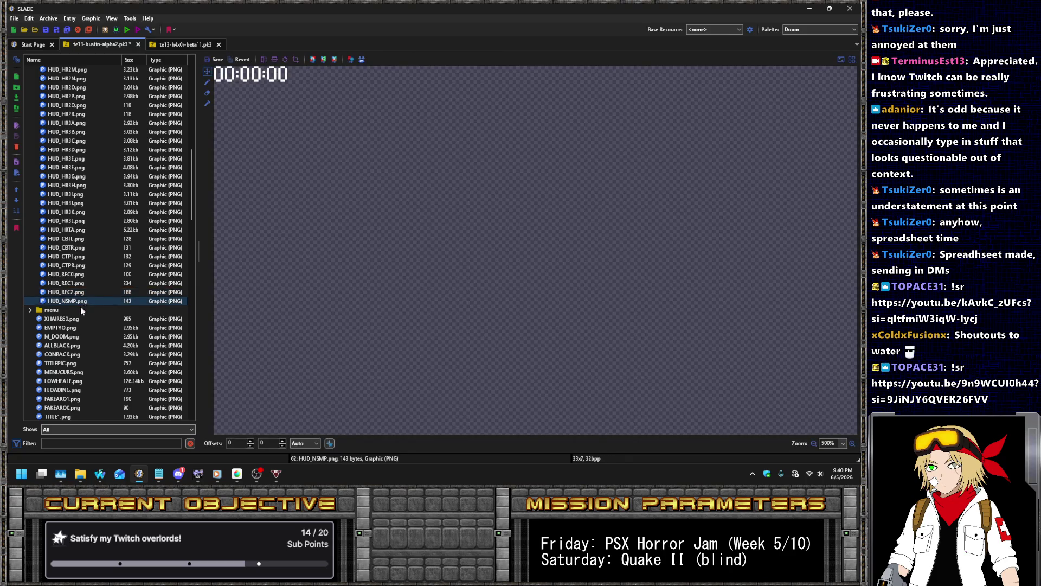
# - Duplicate the HUD_NSMP.png entry and rename the copy to HUD_NCLN.png
pyautogui.hotkey('ctrl', 'd')
pyautogui.rightClick(77, 311)
pyautogui.click(99, 165)
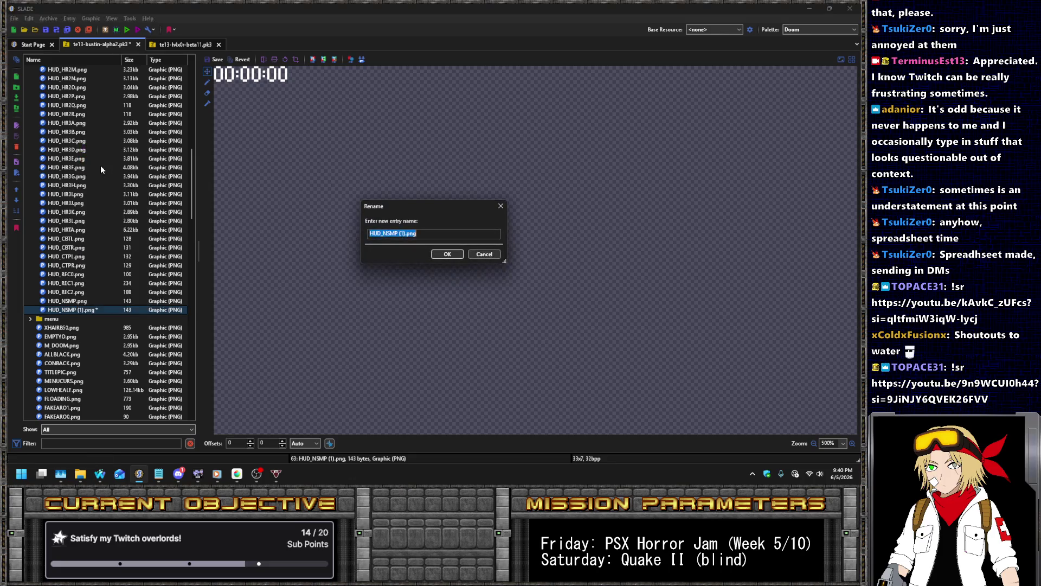
pyautogui.press('Delete')
pyautogui.press('Delete')
pyautogui.press('Delete')
pyautogui.write('NCLN')
pyautogui.press('Return')
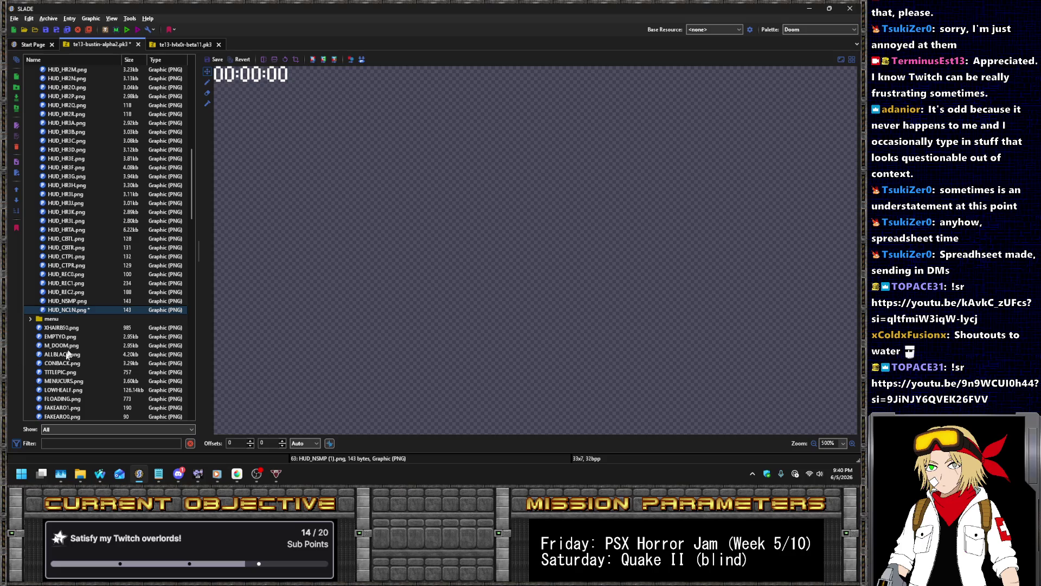
# - Import the colons PNG from graphics > HUD into HUD_NCLN.png, then open decorate.txt
pyautogui.rightClick(68, 310)
pyautogui.click(92, 204)
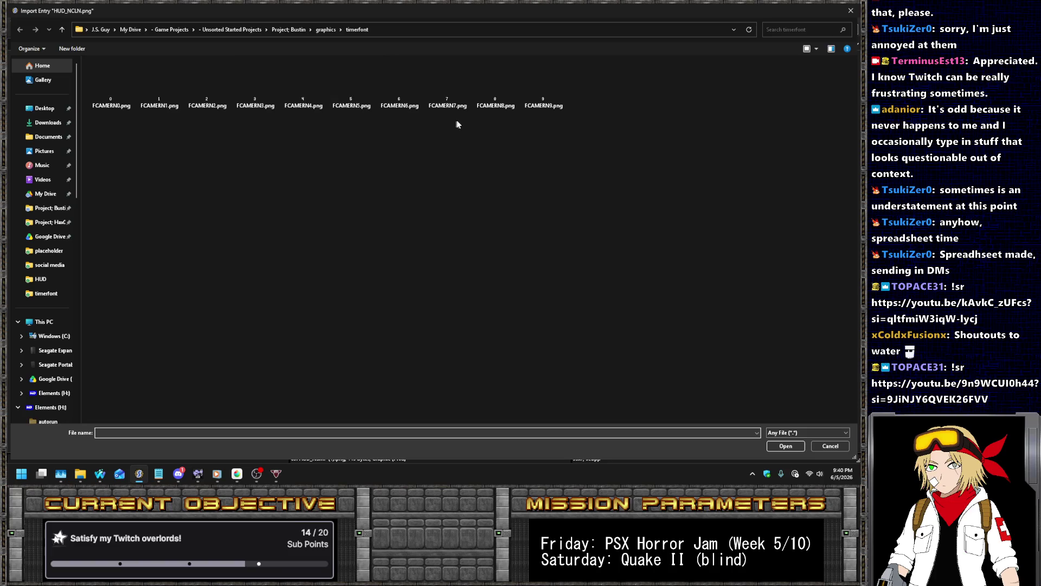
pyautogui.click(326, 30)
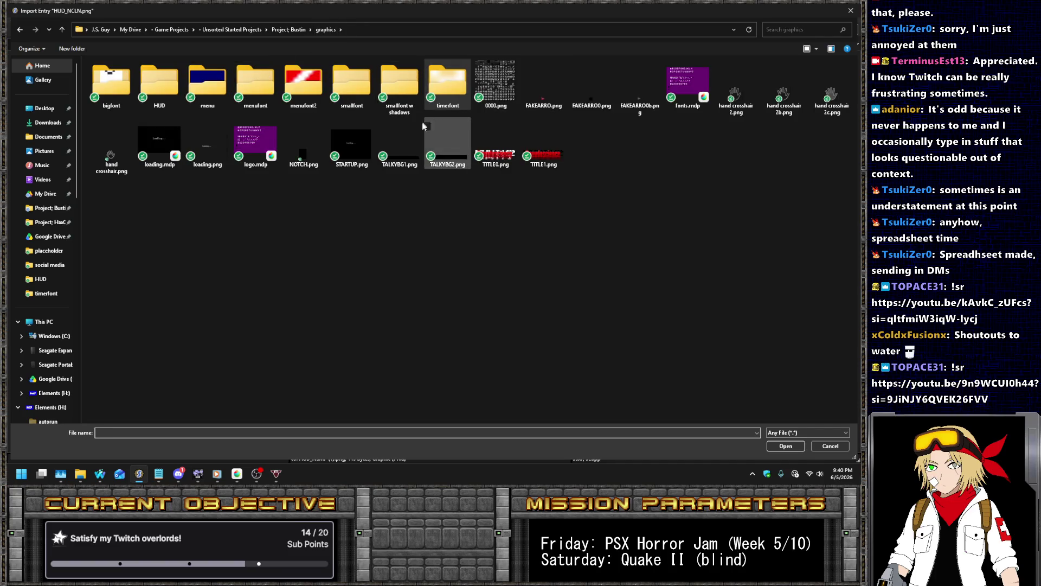
pyautogui.doubleClick(172, 96)
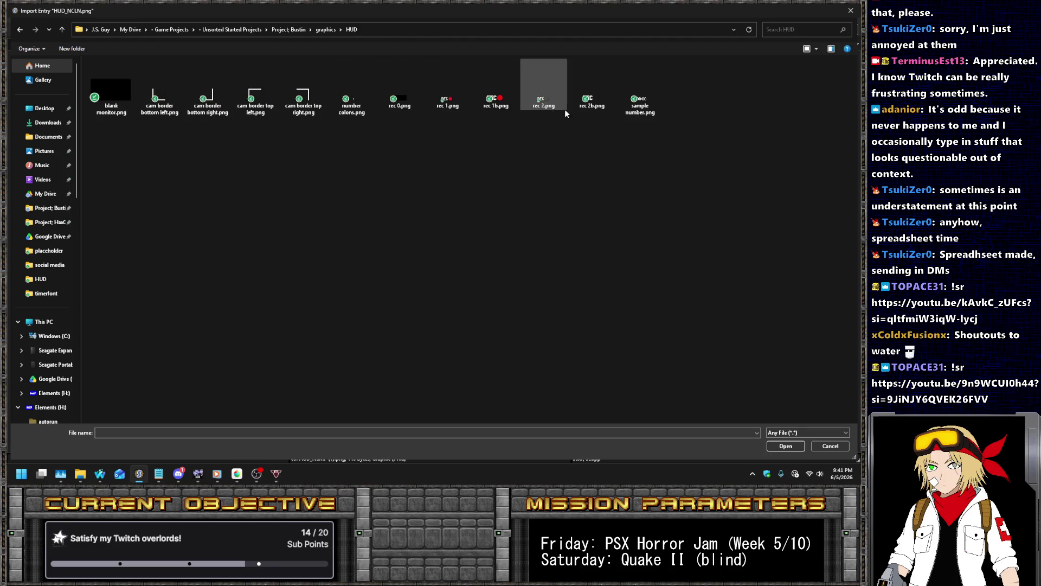
pyautogui.doubleClick(350, 106)
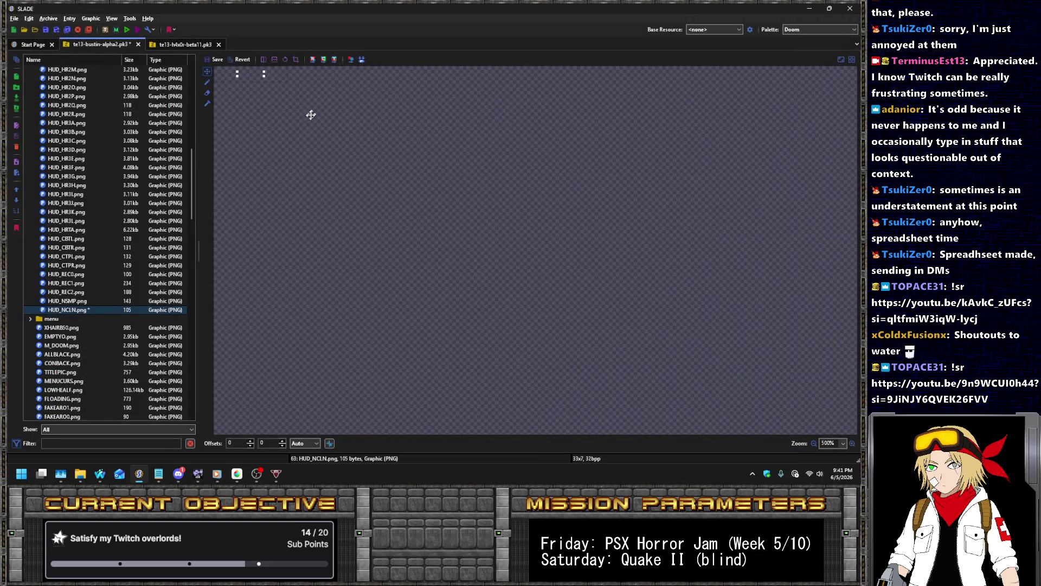
pyautogui.click(178, 474)
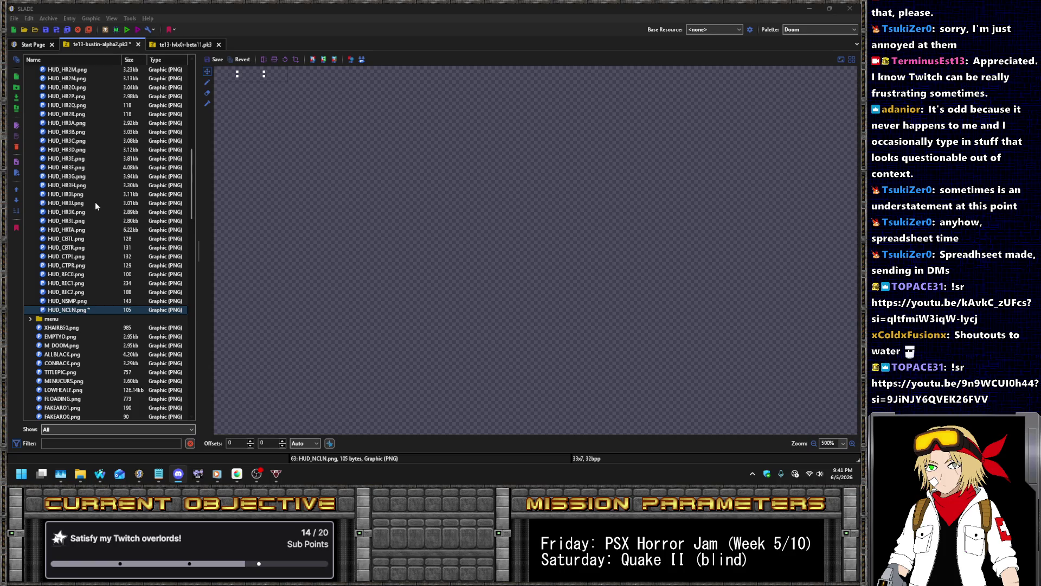
pyautogui.scroll(-15, 95, 207)
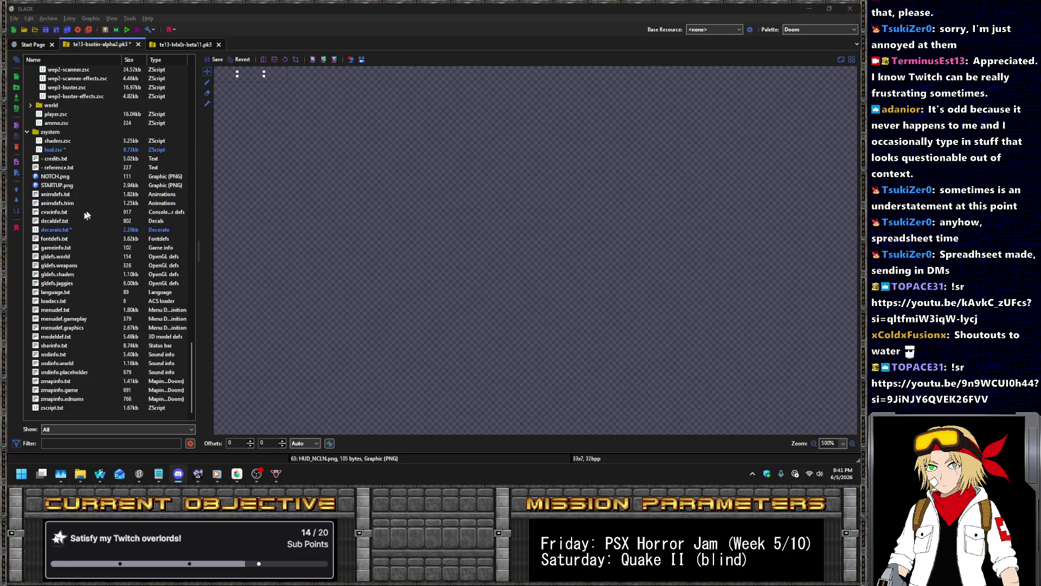
pyautogui.click(64, 230)
# - Rename the HackyTimerMilliseconds counter in decorate.txt to HackyTimerCentiseconds
pyautogui.scroll(-2, 447, 234)
pyautogui.scroll(-1, 446, 234)
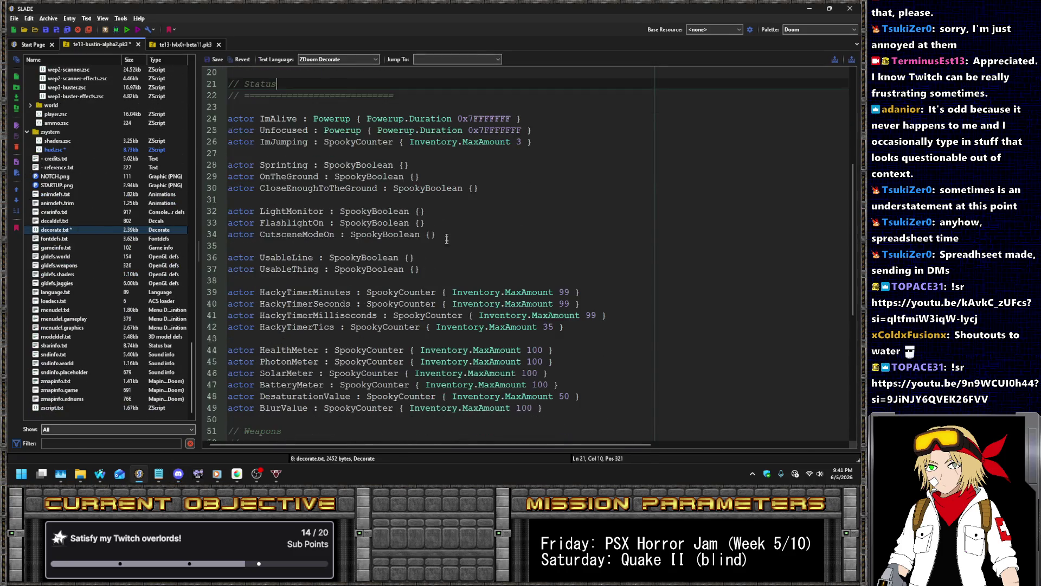
pyautogui.click(334, 315)
pyautogui.press('BackSpace')
pyautogui.press('BackSpace')
pyautogui.press('BackSpace')
pyautogui.write('Centi')
pyautogui.press('Delete')
pyautogui.press('Right')
pyautogui.press('Right')
pyautogui.press('Right')
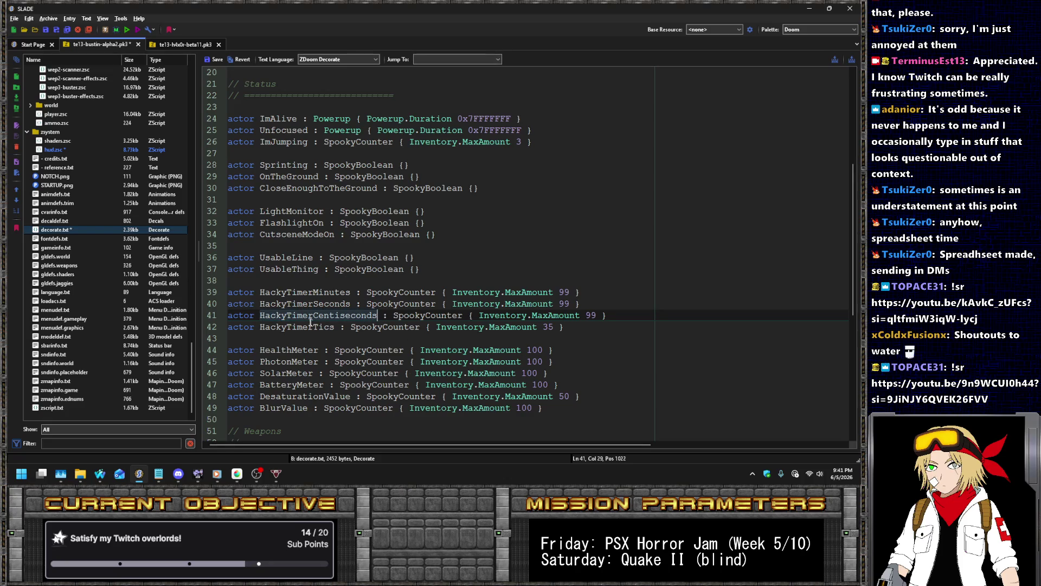
# - Save decorate.txt and change 'milli' to 'centi' in the spooky-timer.acs line 3 comment
pyautogui.scroll(10, 176, 273)
pyautogui.scroll(10, 175, 273)
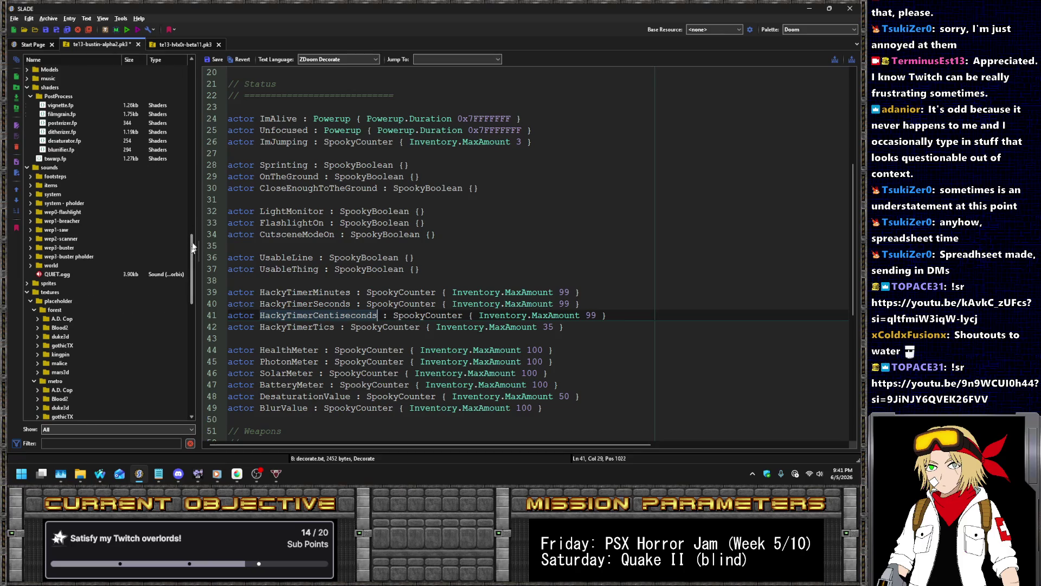
pyautogui.click(65, 87)
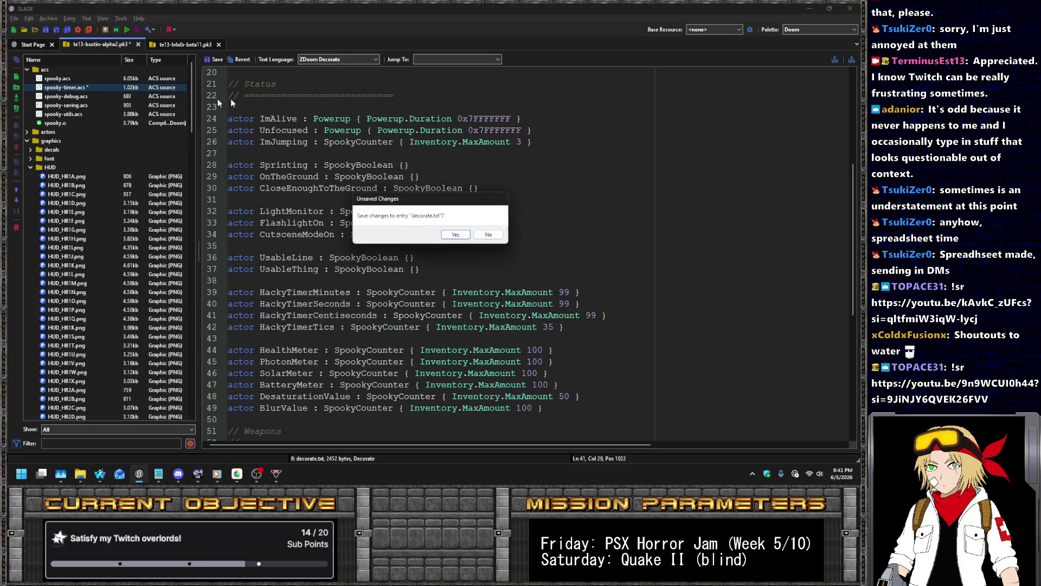
pyautogui.click(456, 234)
pyautogui.moveTo(460, 97); pyautogui.dragTo(430, 97)
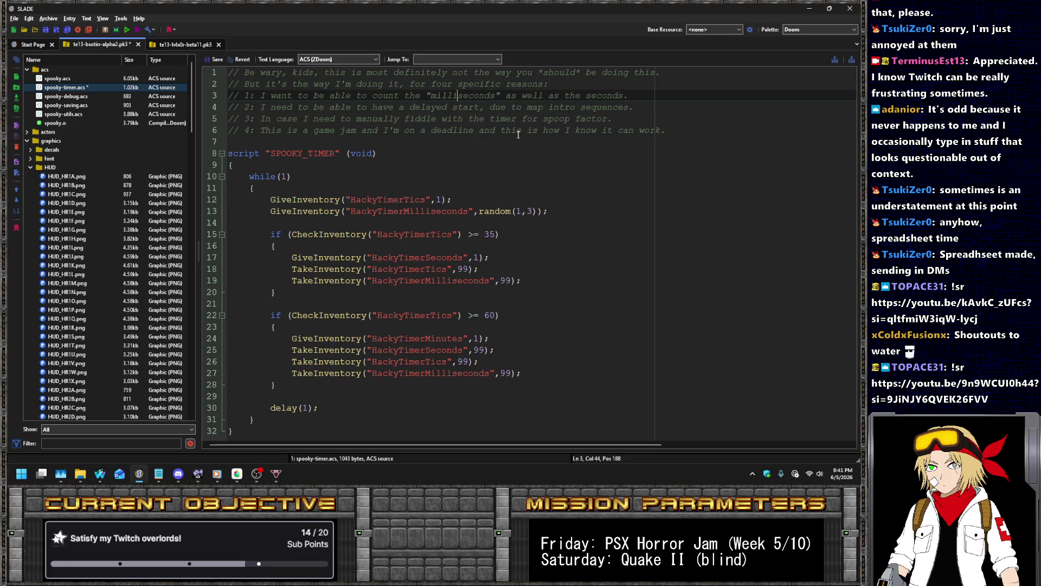
pyautogui.write('centi')
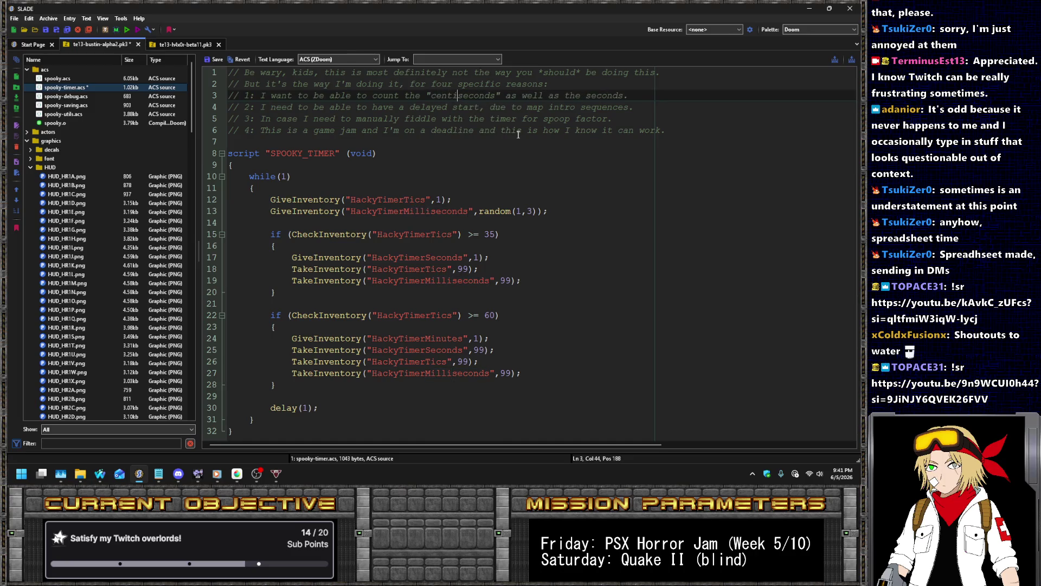
pyautogui.click(668, 259)
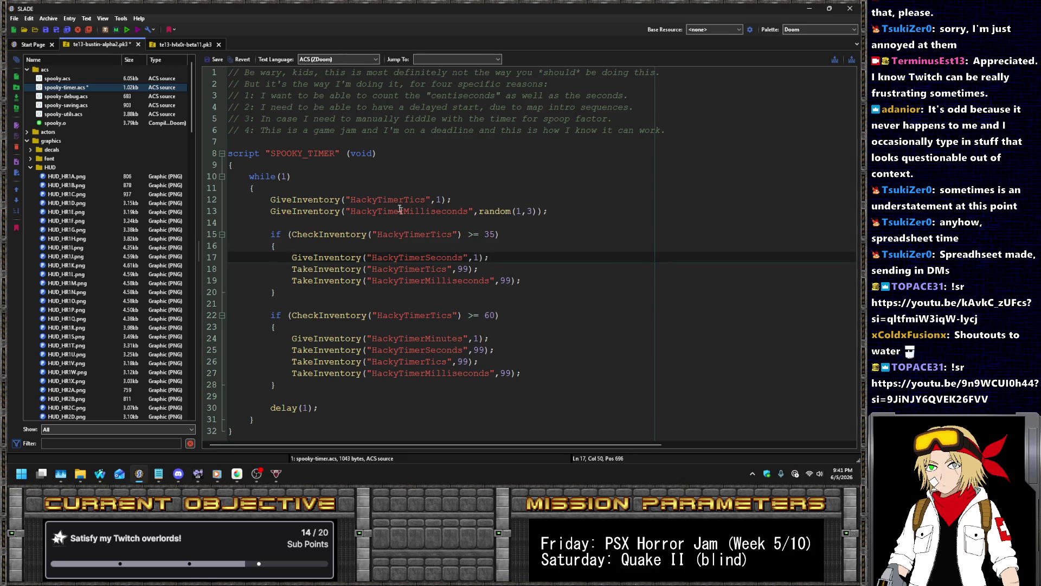
# - Compile the ACS scripts from the spooky.acs entry and save the archive
pyautogui.click(65, 96)
pyautogui.rightClick(65, 80)
pyautogui.moveTo(139, 229)
pyautogui.click(174, 226)
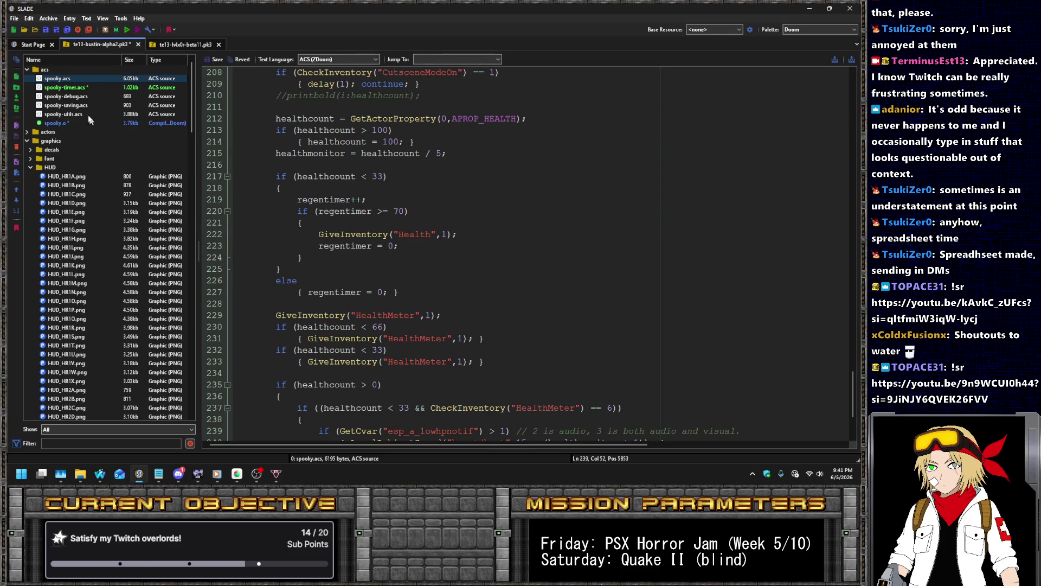
pyautogui.hotkey('ctrl', 's')
# - Open hud.zsc and change HUD_NSMP to HUD_NCLN on line 54
pyautogui.scroll(-15, 122, 184)
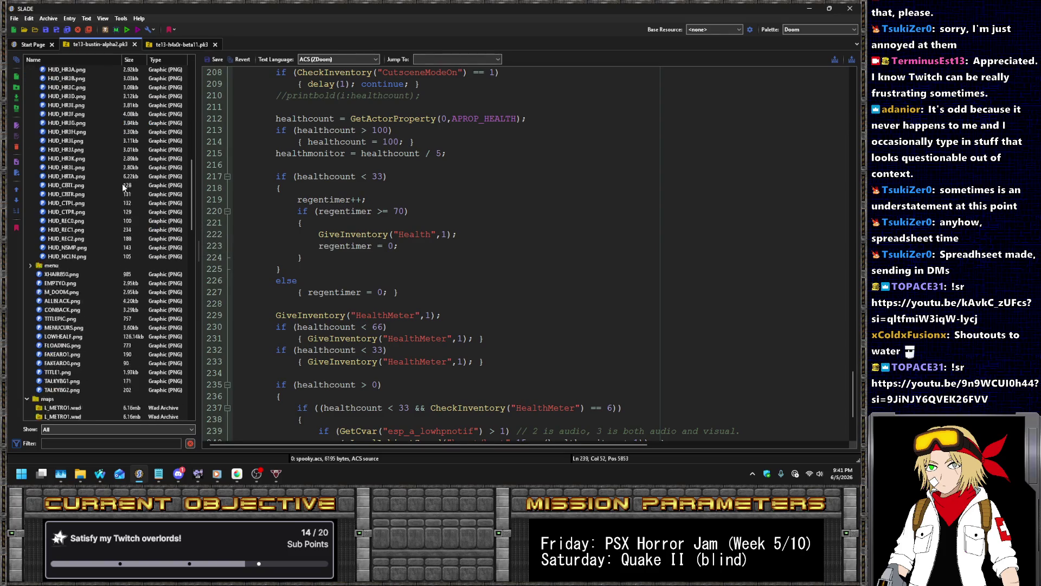
pyautogui.scroll(-8, 117, 184)
pyautogui.scroll(-4, 106, 177)
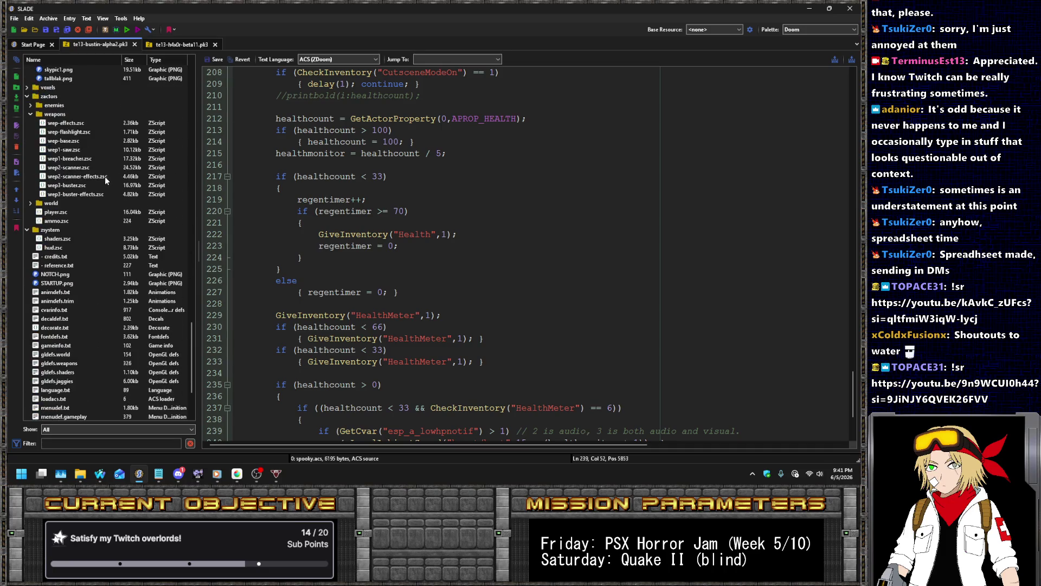
pyautogui.click(57, 238)
pyautogui.click(54, 247)
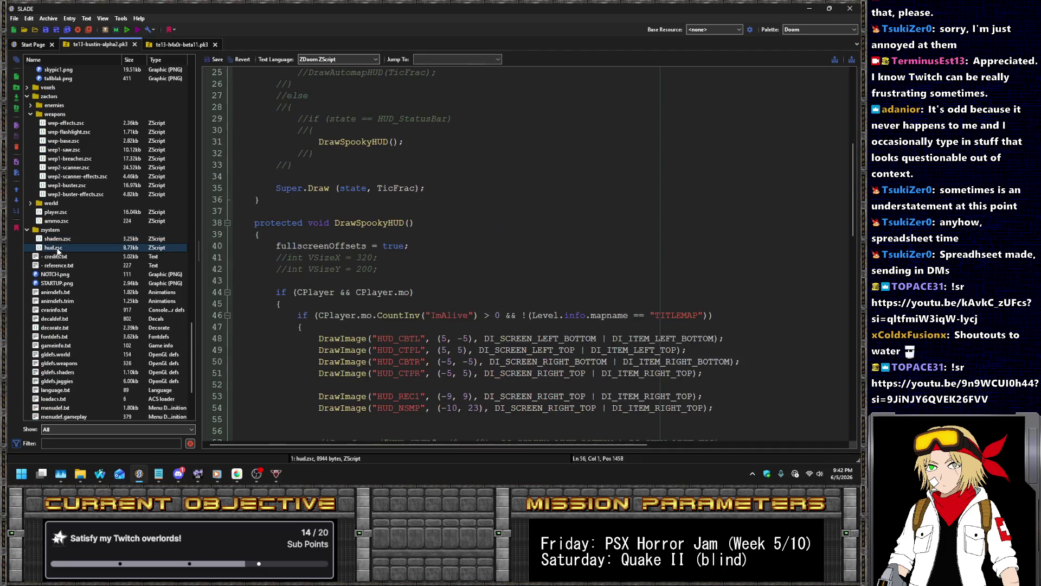
pyautogui.click(359, 190)
pyautogui.scroll(-5, 396, 228)
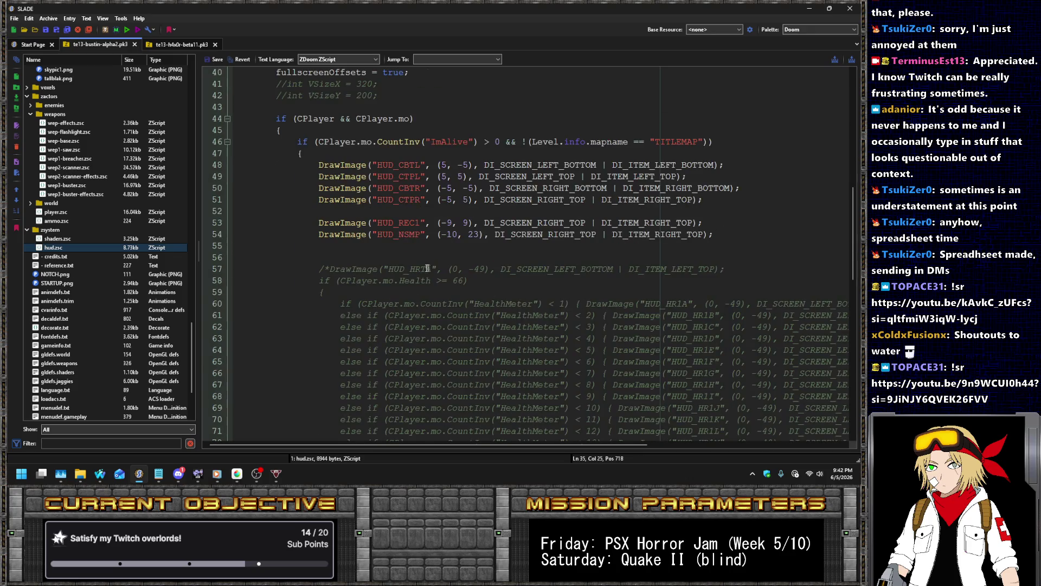
pyautogui.click(426, 238)
pyautogui.press('BackSpace')
pyautogui.press('BackSpace')
pyautogui.press('BackSpace')
pyautogui.write('CLN')
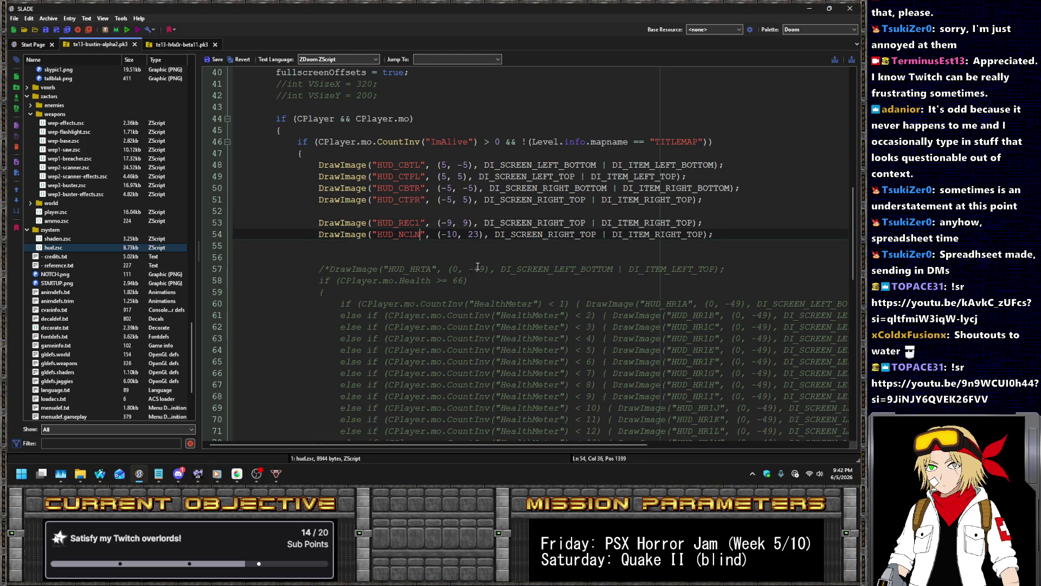
# - Add an if (CountInv("HackyTimerSeconds") < 0) condition after line 54, adapted from the ImAlive check
pyautogui.press('Return')
pyautogui.press('Up')
pyautogui.press('Up')
pyautogui.press('Up')
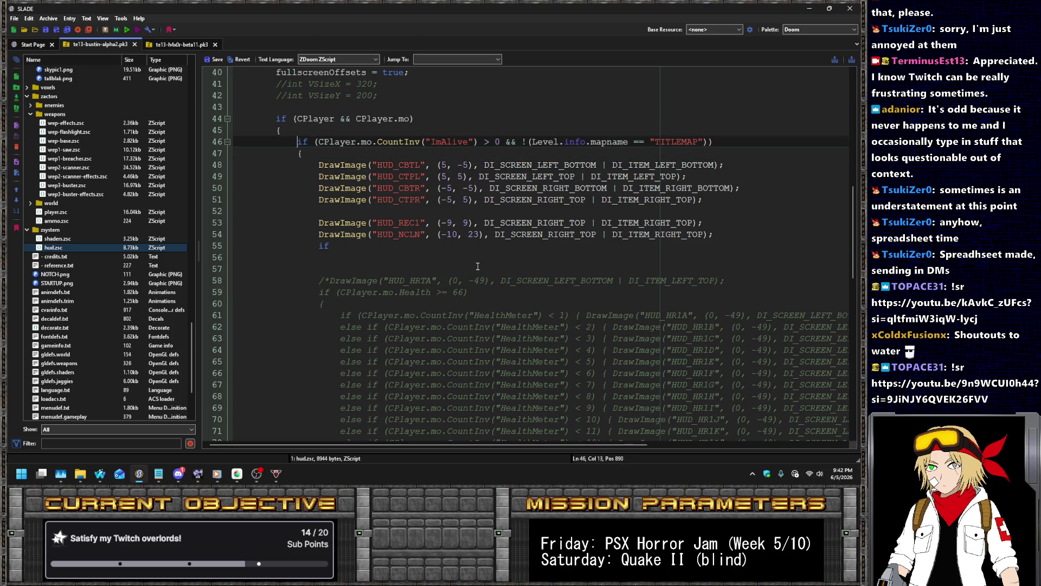
pyautogui.hotkey('ctrl', 'shift', 'Right')
pyautogui.hotkey('ctrl', 'shift', 'Right')
pyautogui.hotkey('ctrl', 'shift', 'Right')
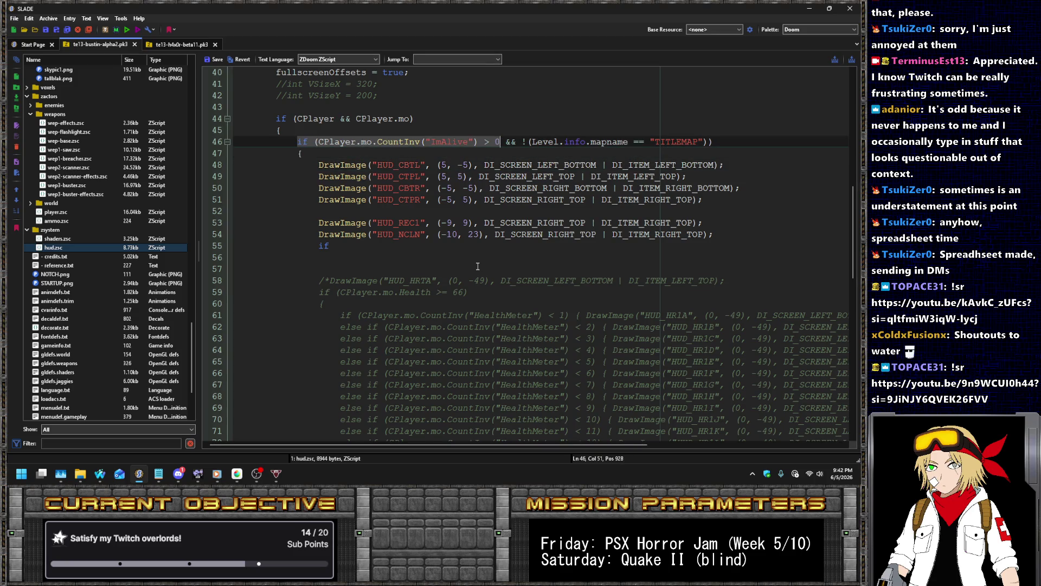
pyautogui.press('Down')
pyautogui.press('Down')
pyautogui.press('Down')
pyautogui.press('Down')
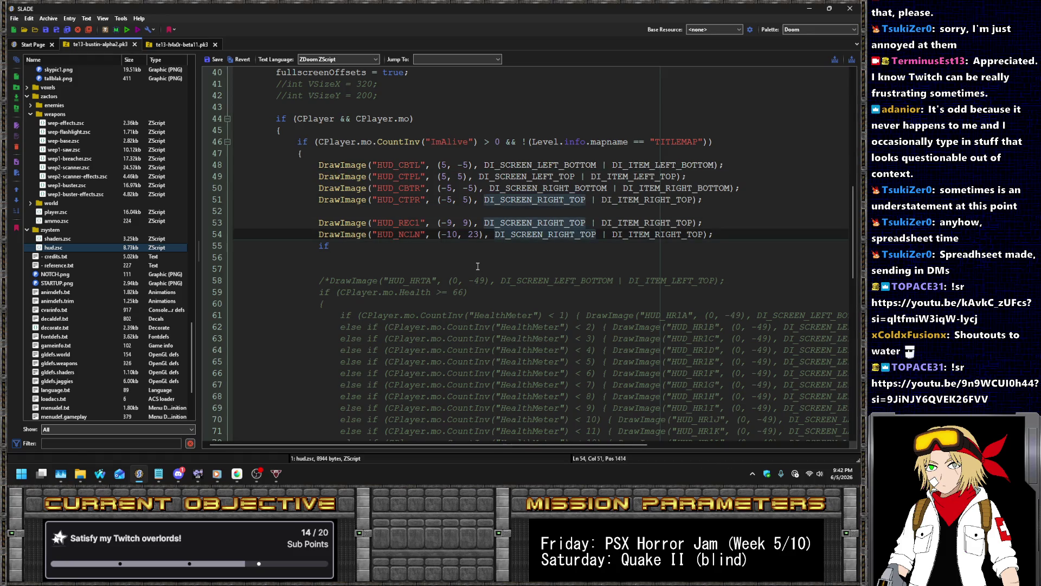
pyautogui.press('Down')
pyautogui.hotkey('ctrl', 'v')
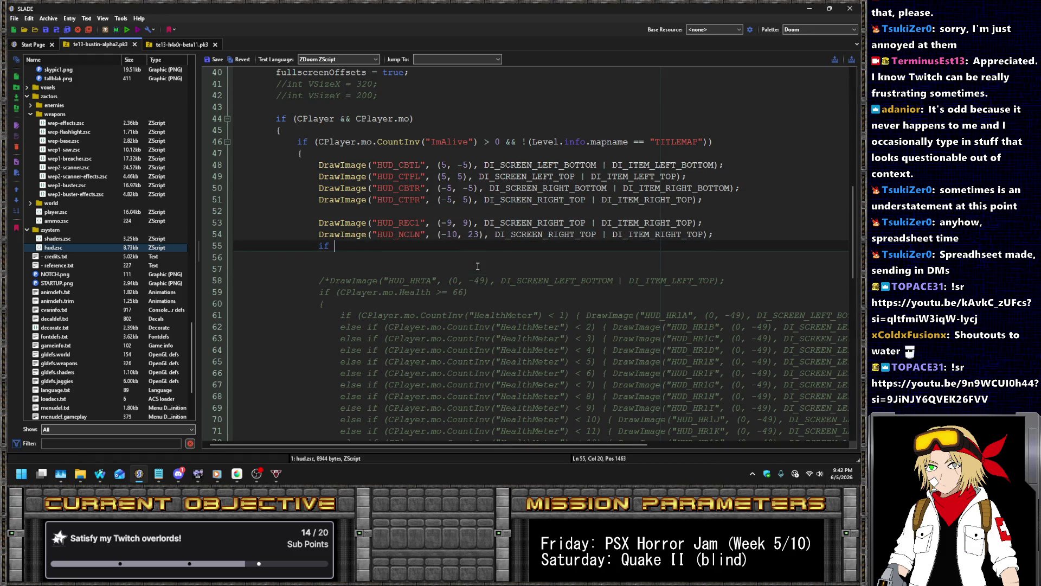
pyautogui.press('Home')
pyautogui.press('Return')
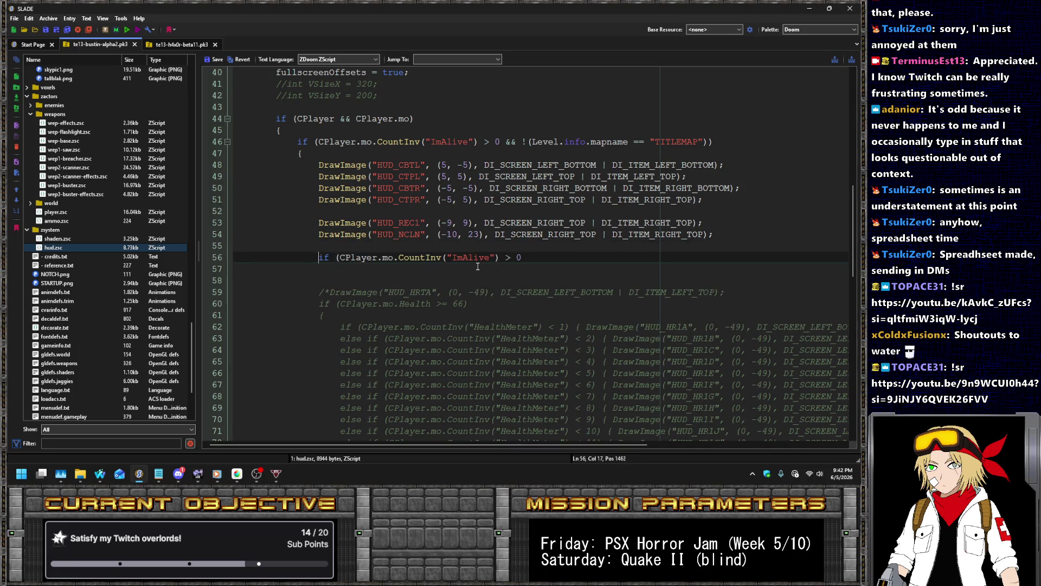
pyautogui.hotkey('ctrl', 'shift', 'Right')
pyautogui.write('HackyTim')
pyautogui.write('erSeconds')
pyautogui.press('Right')
pyautogui.press('Right')
pyautogui.press('Right')
pyautogui.hotkey('shift', 'Right')
pyautogui.write('<')
# - Open the condition's block and paste the HUD_REC1 DrawImage line inside it, indented
pyautogui.press('Down')
pyautogui.write('{')
pyautogui.press('Return')
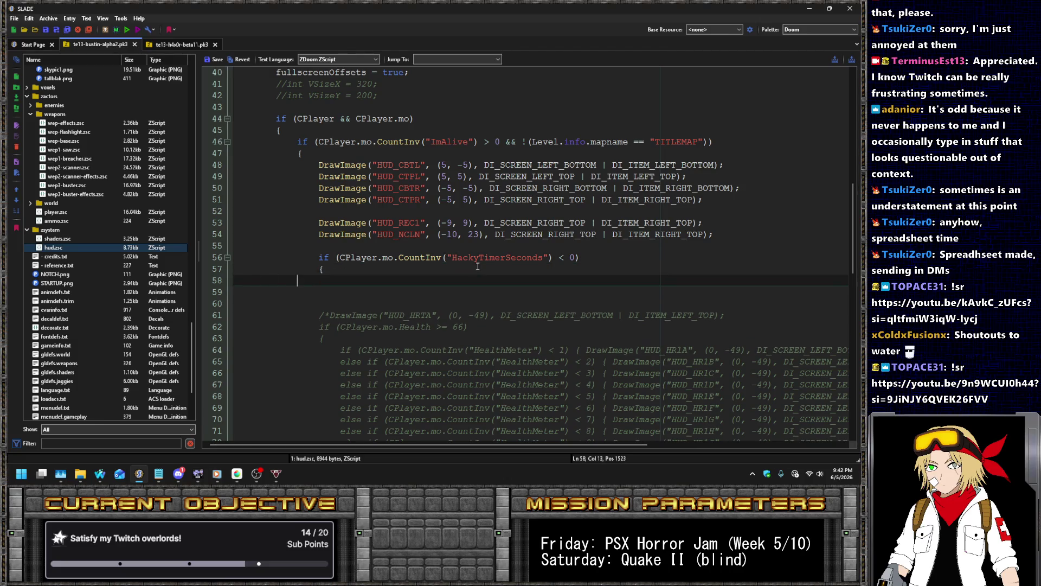
pyautogui.press('Up')
pyautogui.press('Up')
pyautogui.press('Up')
pyautogui.press('End')
pyautogui.press('Down')
pyautogui.press('Down')
pyautogui.press('Down')
pyautogui.press('Return')
pyautogui.write('DrawImage("HUD_REC1", (-9, 9), DI_SCREEN_RIGHT_TOP | DI_ITEM_RIGHT_TOP);')
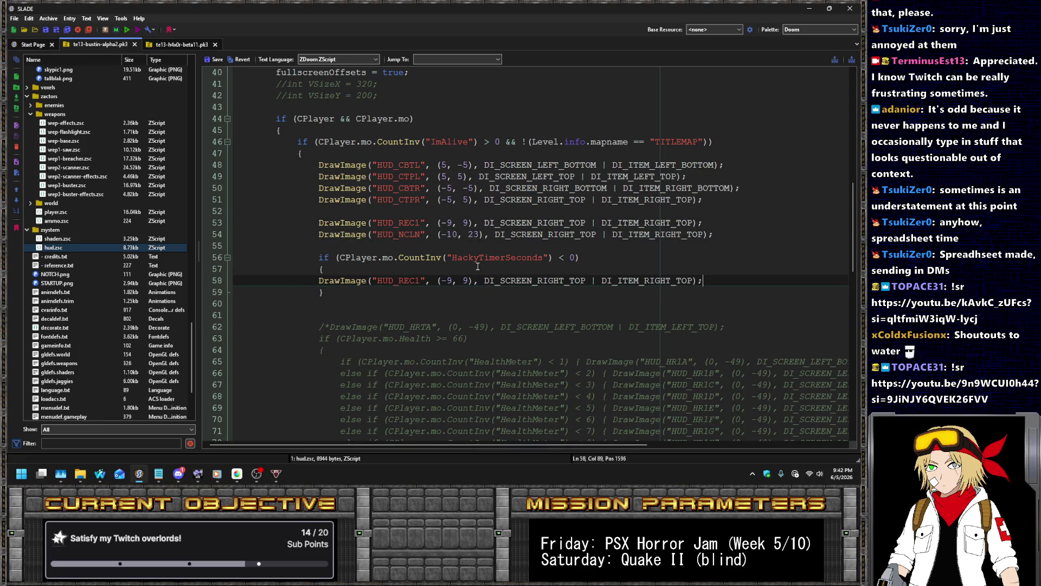
pyautogui.press('Home')
pyautogui.press('Tab')
pyautogui.press('Right')
pyautogui.press('Right')
pyautogui.press('Right')
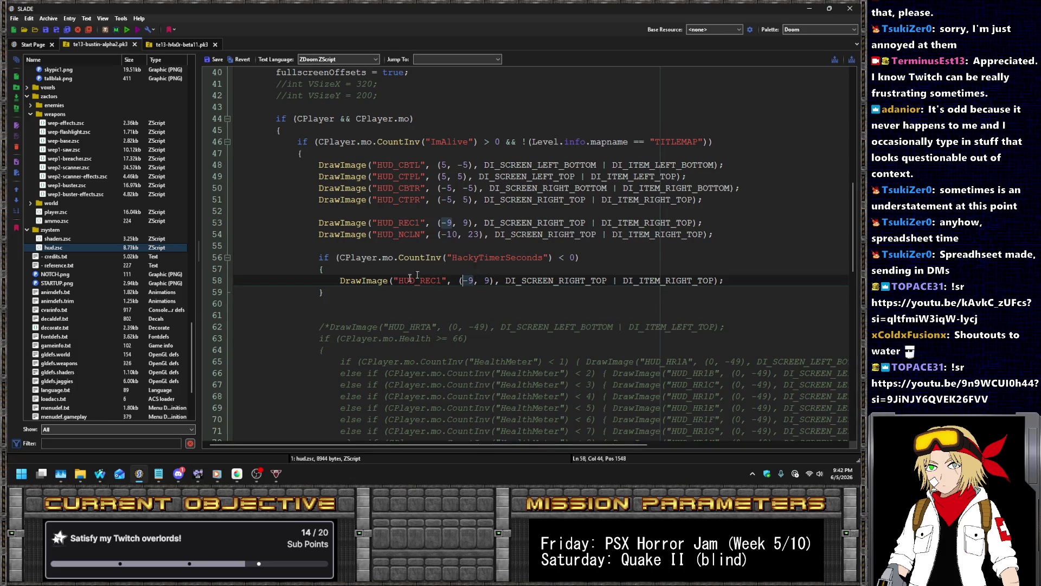
# - Show number colons.png in MediBang with Layer3 and Layer4 made visible
pyautogui.click(237, 475)
pyautogui.click(239, 43)
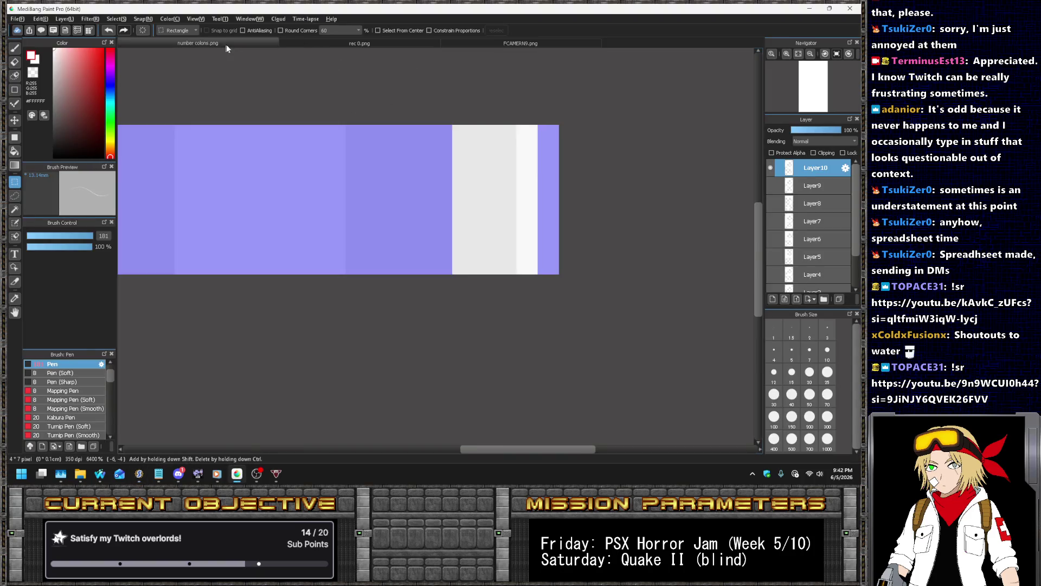
pyautogui.click(770, 257)
pyautogui.scroll(-3, 705, 214)
pyautogui.hotkey('ctrl', 'd')
pyautogui.click(770, 239)
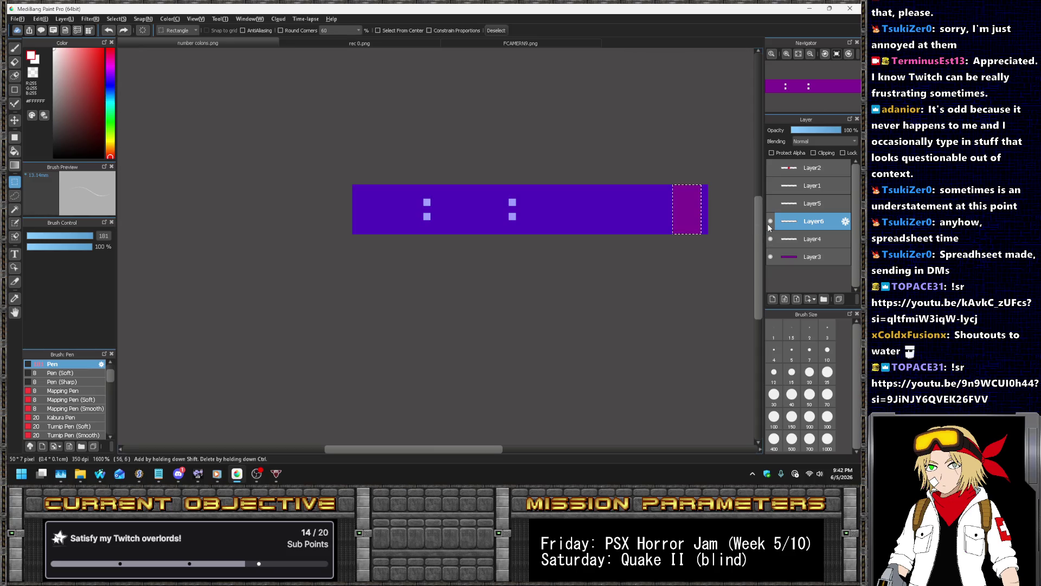
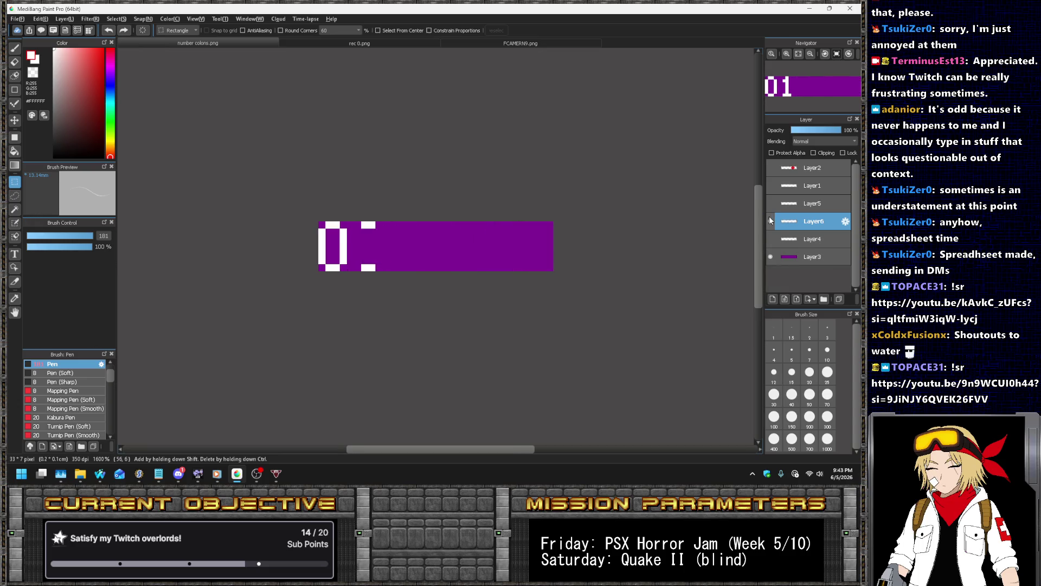
# - Show Layer6 and Layer4 so the 00 digits and colon appear on the purple bar
pyautogui.click(770, 220)
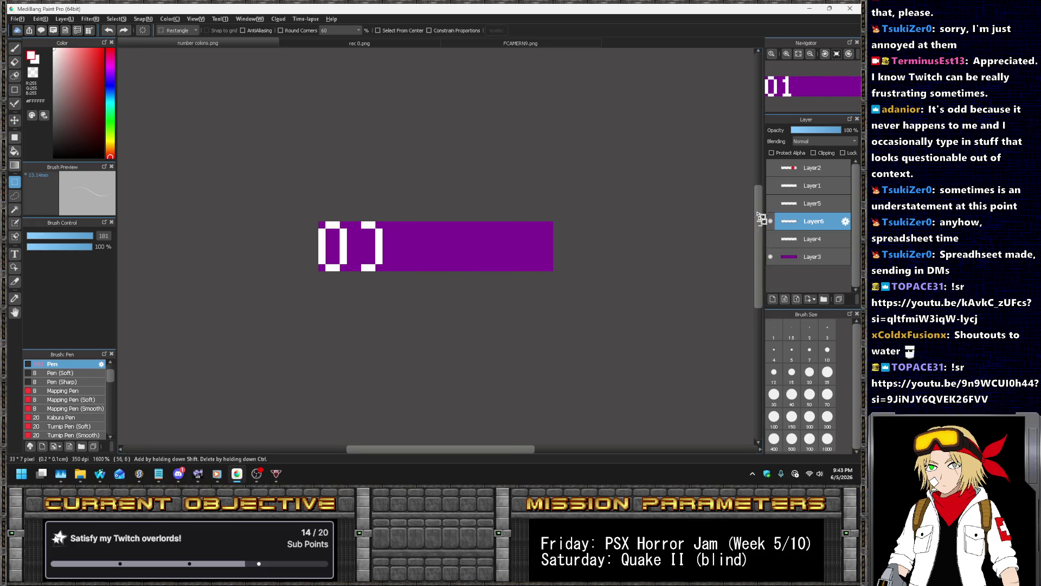
pyautogui.click(770, 239)
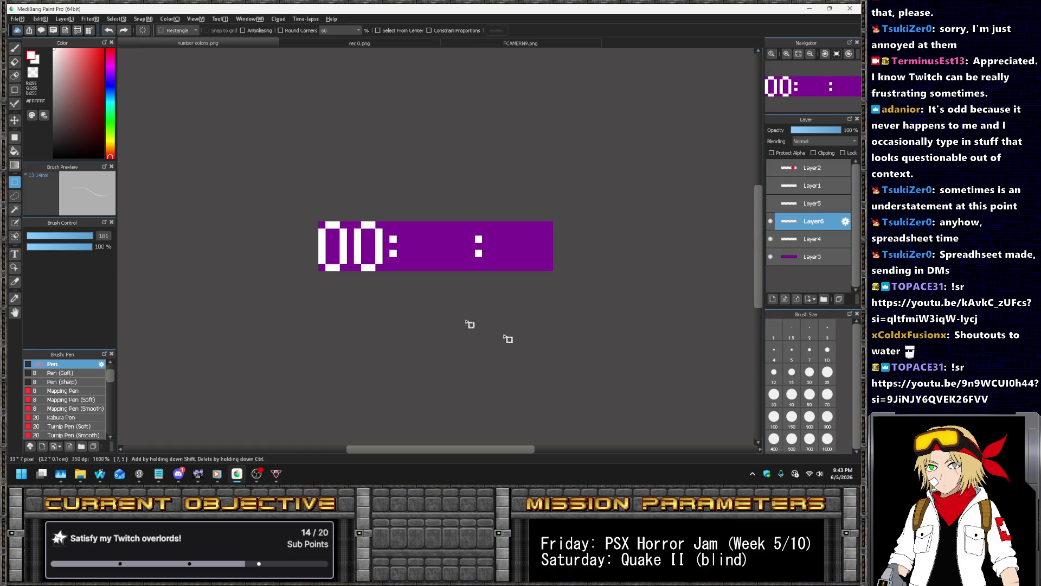
pyautogui.hotkey('alt', 'Tab')
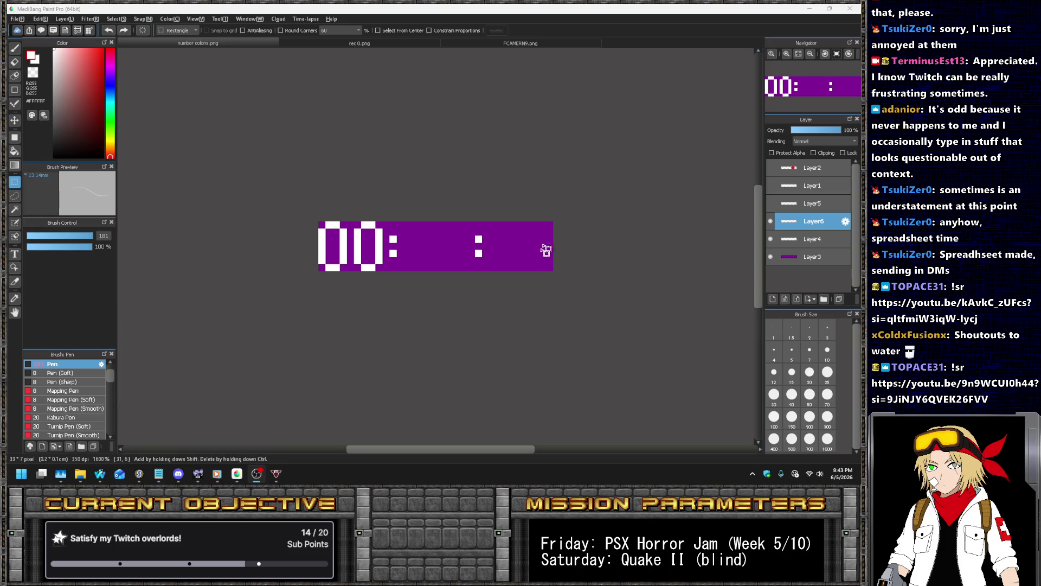
pyautogui.moveTo(554, 236); pyautogui.dragTo(489, 252)
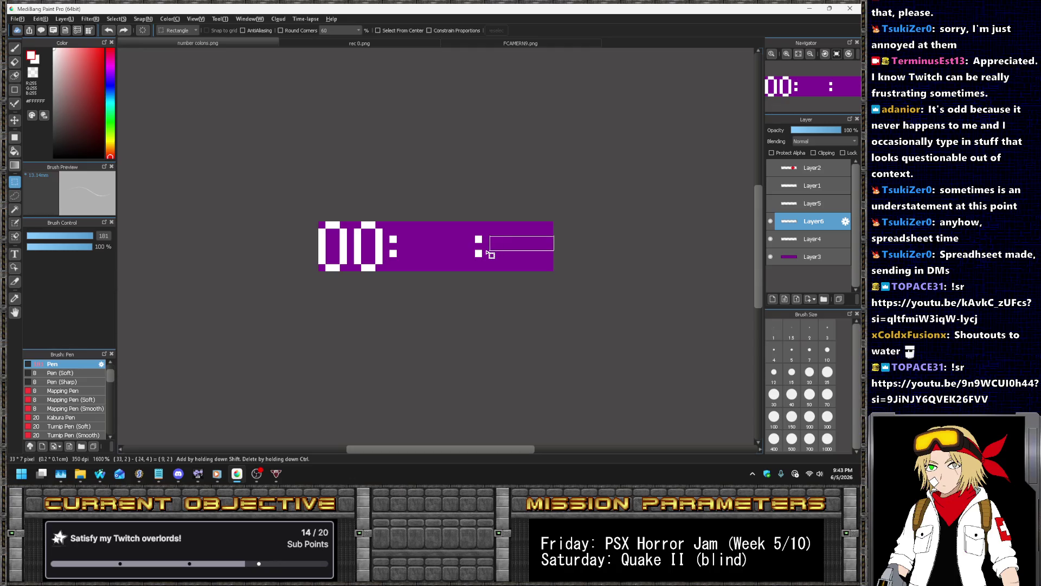
pyautogui.click(489, 252)
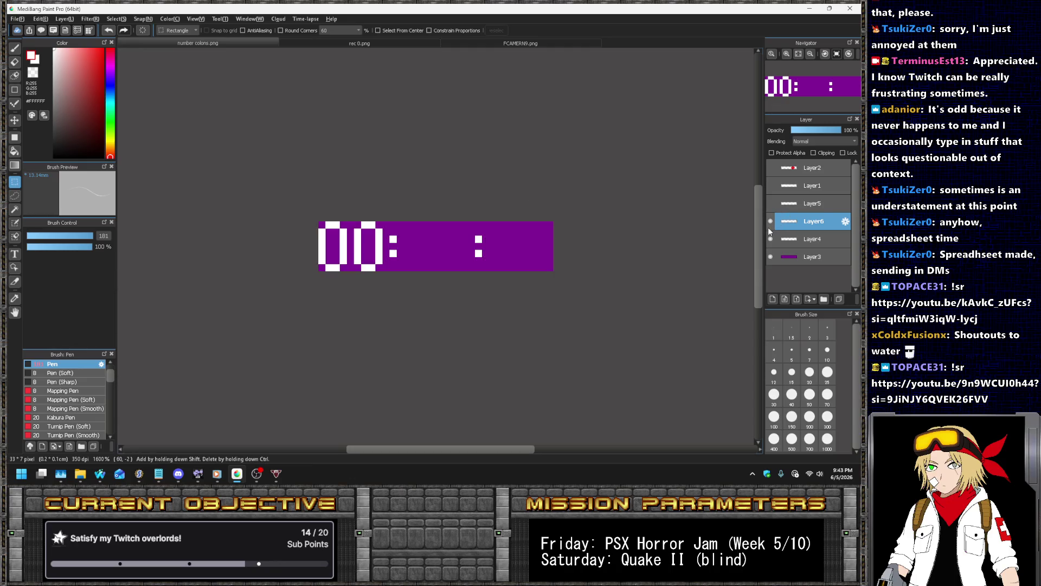
# - Duplicate the 00 layer, move the copies after the colons to read 00:00:00, and merge them into Layer6
pyautogui.click(839, 299)
pyautogui.click(15, 120)
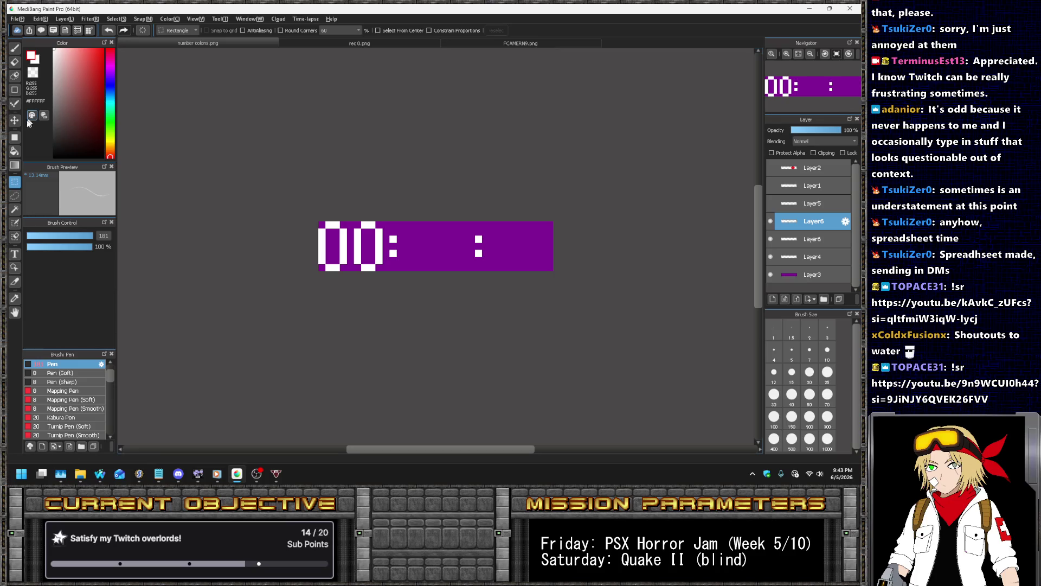
pyautogui.moveTo(390, 167)
pyautogui.mouseDown()
pyautogui.moveTo(495, 170)
pyautogui.moveTo(596, 230)
pyautogui.moveTo(532, 228)
pyautogui.moveTo(548, 221)
pyautogui.mouseUp()
pyautogui.hotkey('ctrl', 'c')
pyautogui.hotkey('ctrl', 'v')
pyautogui.hotkey('ctrl', 'e')
pyautogui.hotkey('ctrl', 'e')
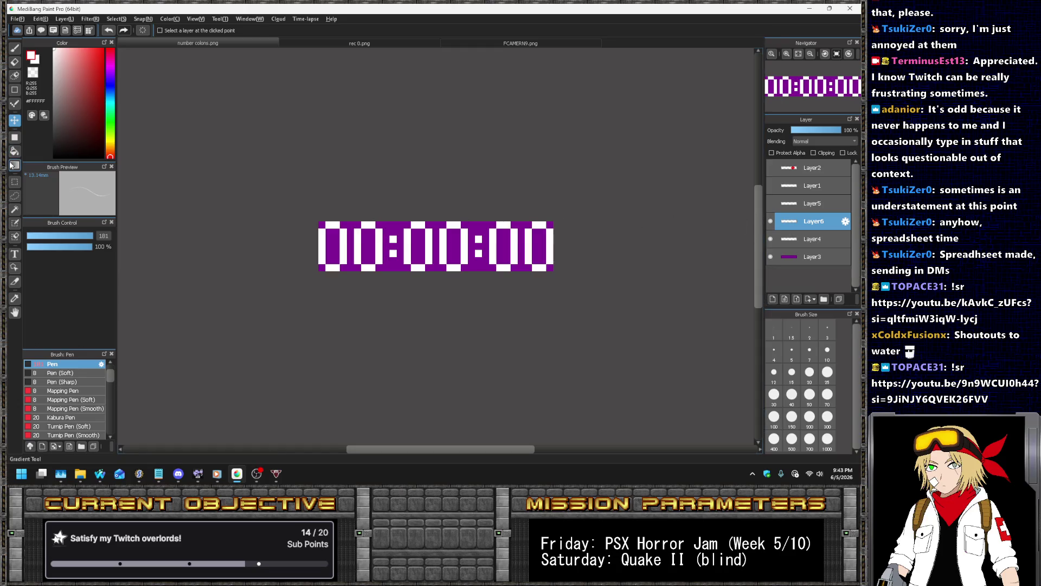
# - Box-select the timer's last digit with Rectangle select to inspect its position
pyautogui.click(14, 182)
pyautogui.scroll(1, 553, 224)
pyautogui.moveTo(553, 233); pyautogui.dragTo(511, 262)
pyautogui.moveTo(559, 219)
pyautogui.mouseDown()
pyautogui.moveTo(521, 237)
pyautogui.moveTo(457, 234)
pyautogui.mouseUp()
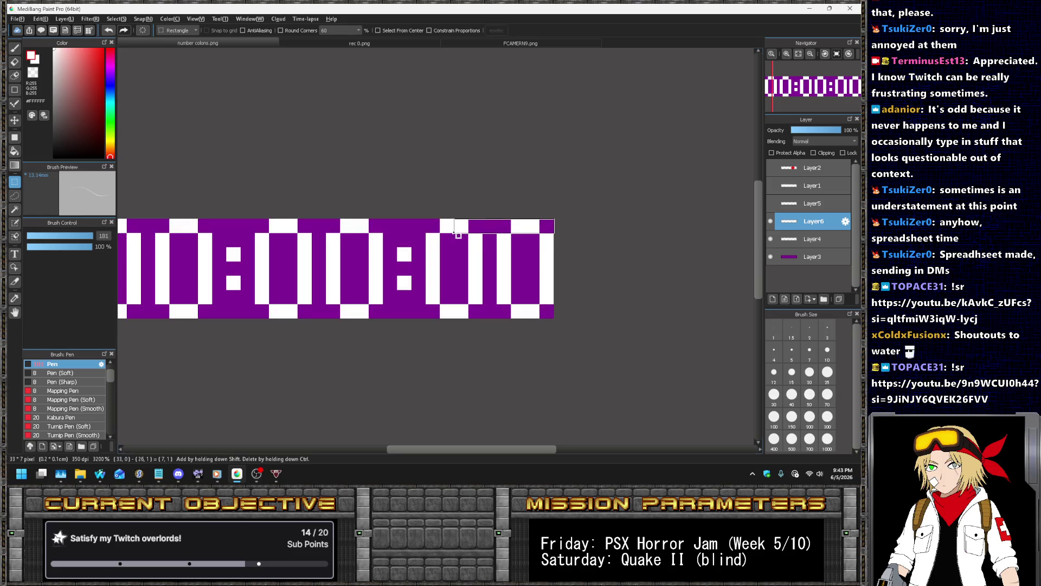
pyautogui.click(429, 234)
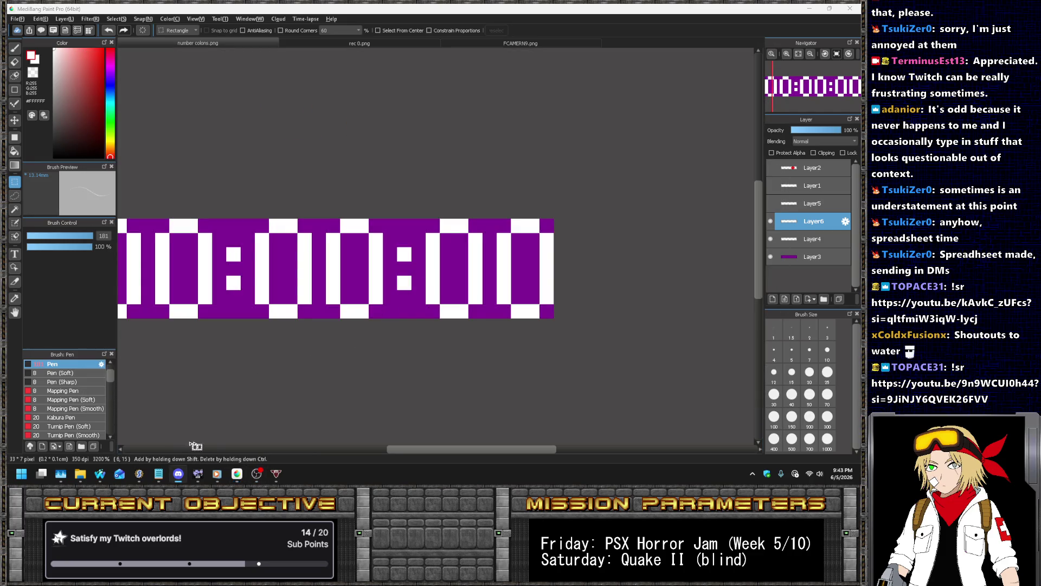
pyautogui.click(138, 473)
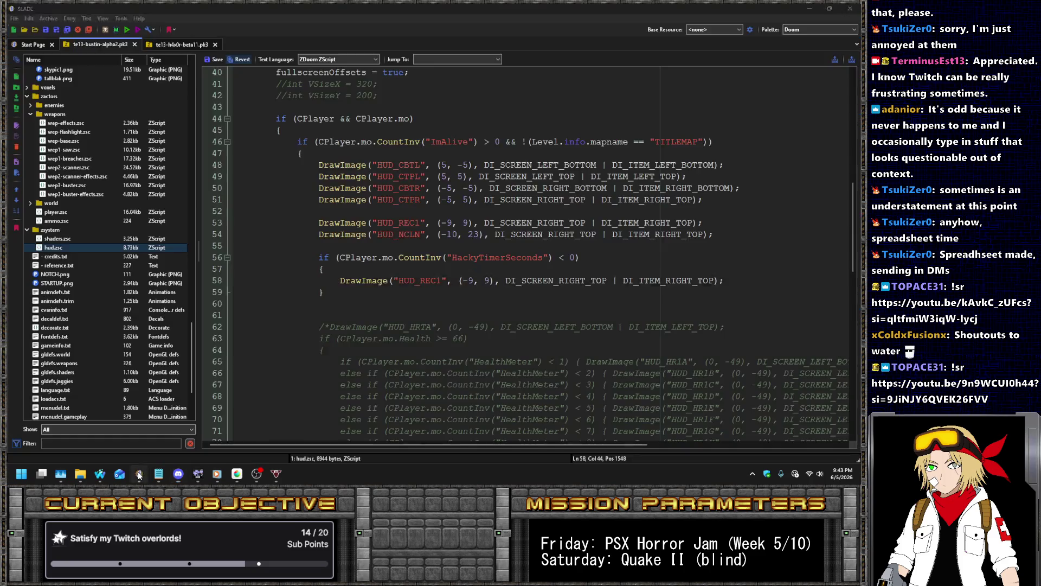
# - Change line 58 to draw FCAMERN0 at (-18, 9) instead of HUD_REC1
pyautogui.doubleClick(471, 280)
pyautogui.write('18')
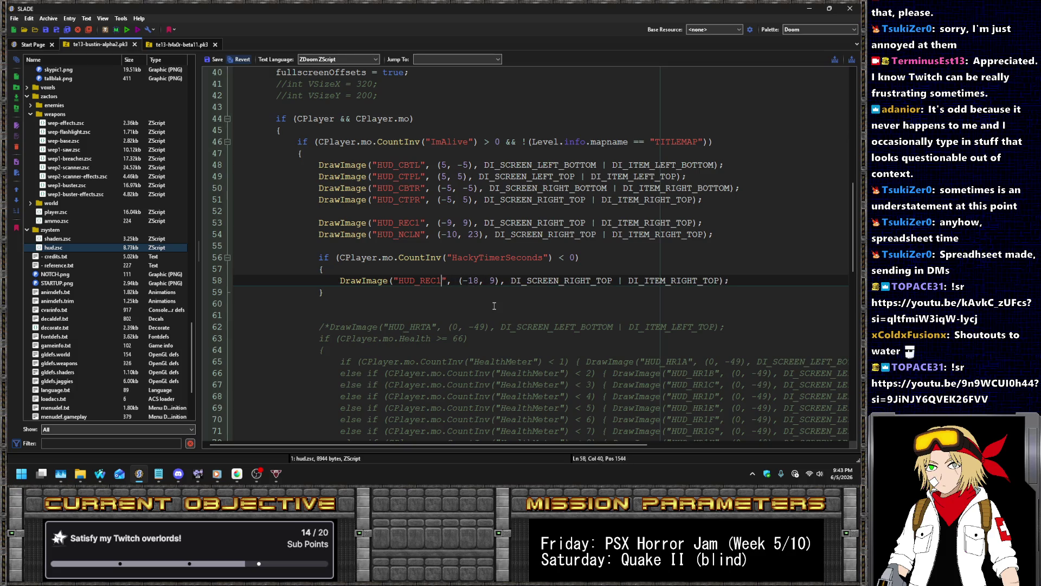
pyautogui.hotkey('ctrl', 'shift', 'Left')
pyautogui.write('FCAMERN0')
# - Copy the timer if-block and paste a duplicate below it
pyautogui.press('Down')
pyautogui.press('Up')
pyautogui.press('Up')
pyautogui.press('Up')
pyautogui.press('Down')
pyautogui.press('Down')
pyautogui.press('End')
pyautogui.press('Left')
pyautogui.press('Left')
pyautogui.press('Up')
pyautogui.press('Up')
pyautogui.press('Up')
pyautogui.hotkey('ctrl', 'v')
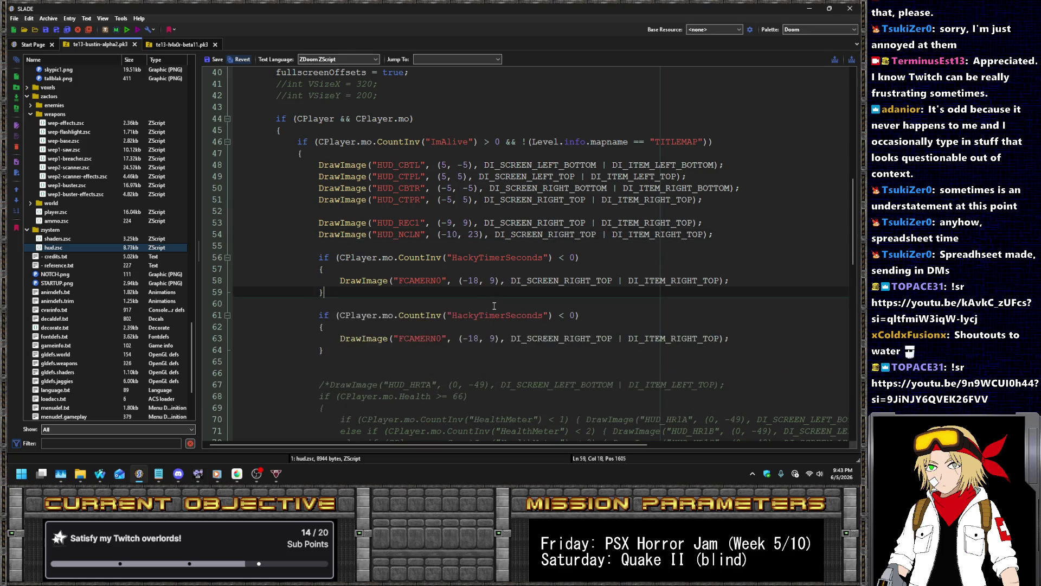
pyautogui.hotkey('alt', 'Tab')
pyautogui.hotkey('alt', 'Tab')
# - Change the first check to HackyTimerCentiseconds < 10
pyautogui.click(502, 258)
pyautogui.press('Delete')
pyautogui.write('Centis')
pyautogui.press('End')
pyautogui.press('Delete')
pyautogui.press('Down')
pyautogui.press('Down')
pyautogui.press('Down')
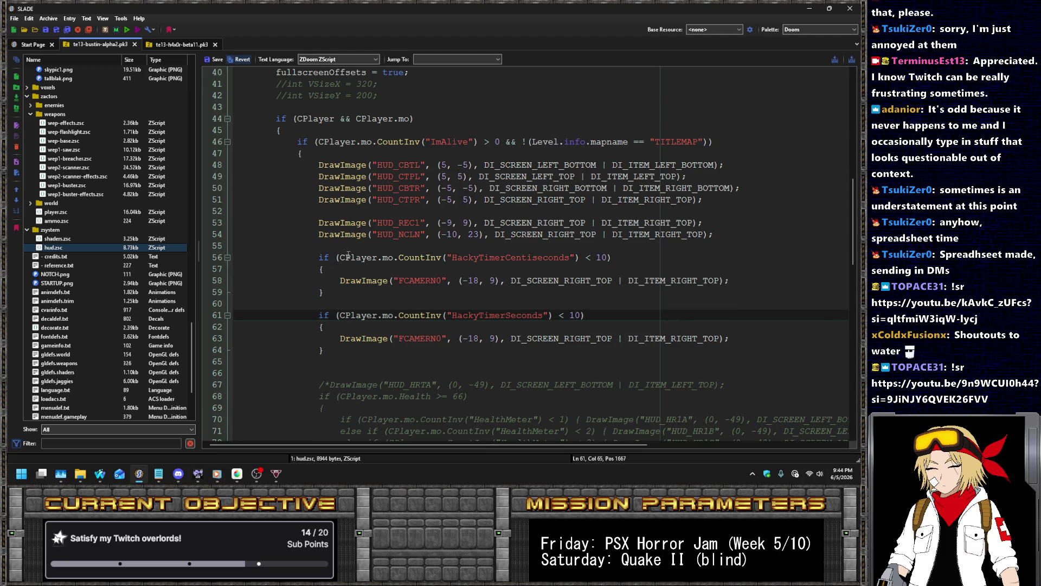
# - Measure the timer image's digit position and set the seconds block's offset to -30
pyautogui.click(236, 473)
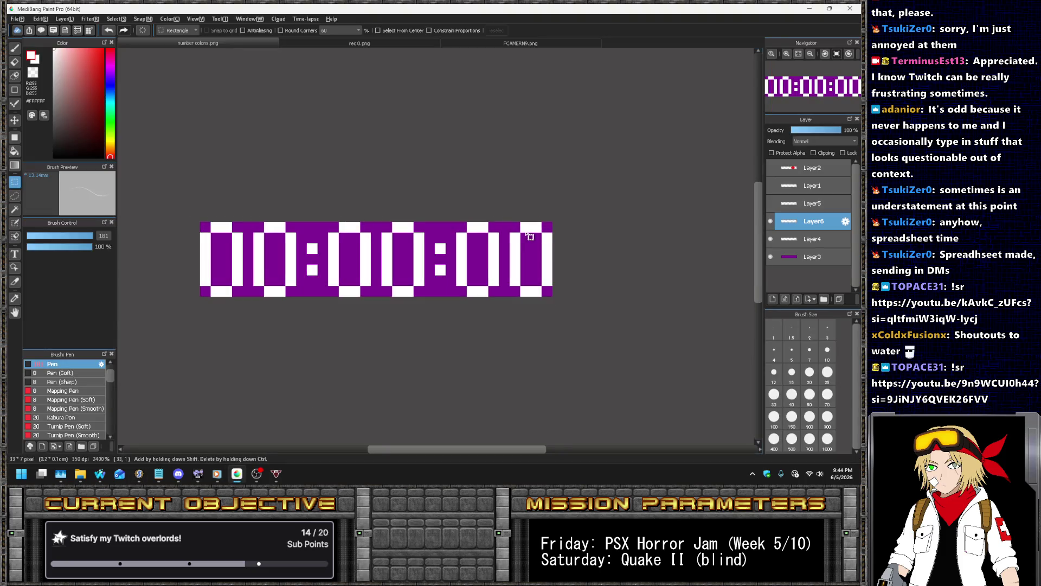
pyautogui.moveTo(579, 230); pyautogui.dragTo(286, 233)
pyautogui.hotkey('alt', 'Tab')
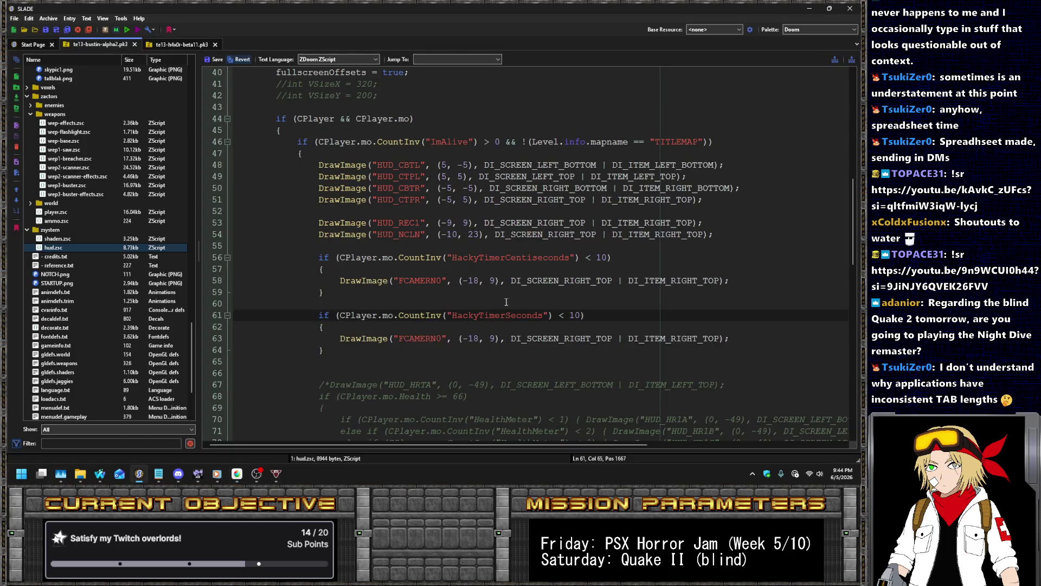
pyautogui.click(471, 337)
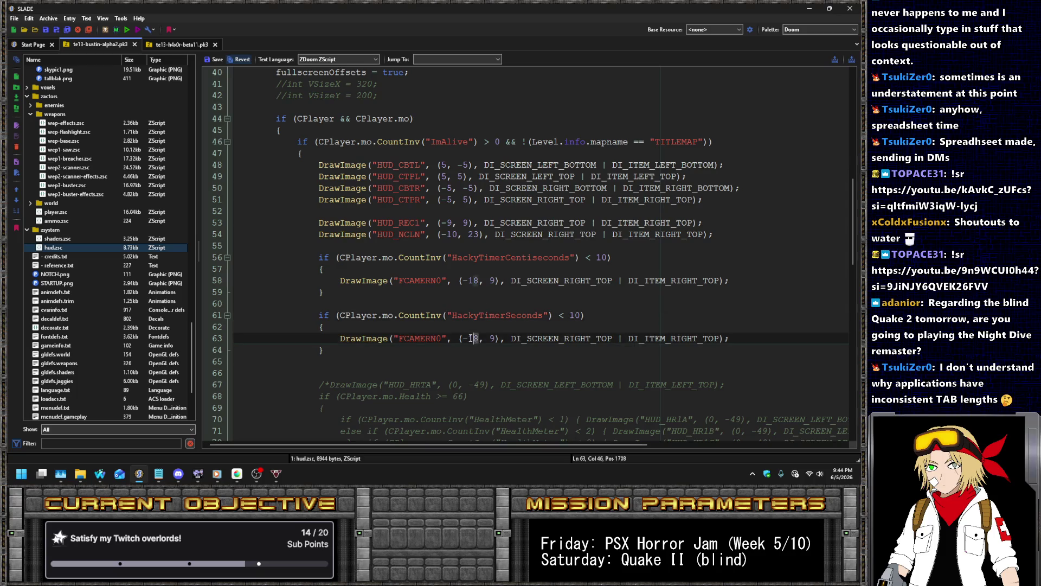
pyautogui.write('30')
pyautogui.click(101, 476)
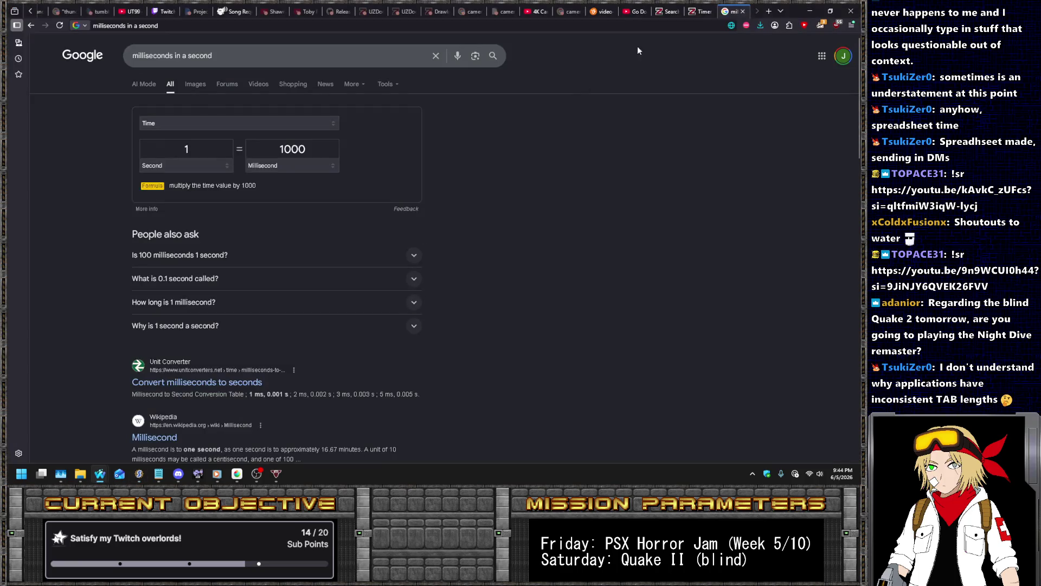
# - Glance at the Nightbot Song Requests page, then return to the SLADE editor
pyautogui.click(234, 11)
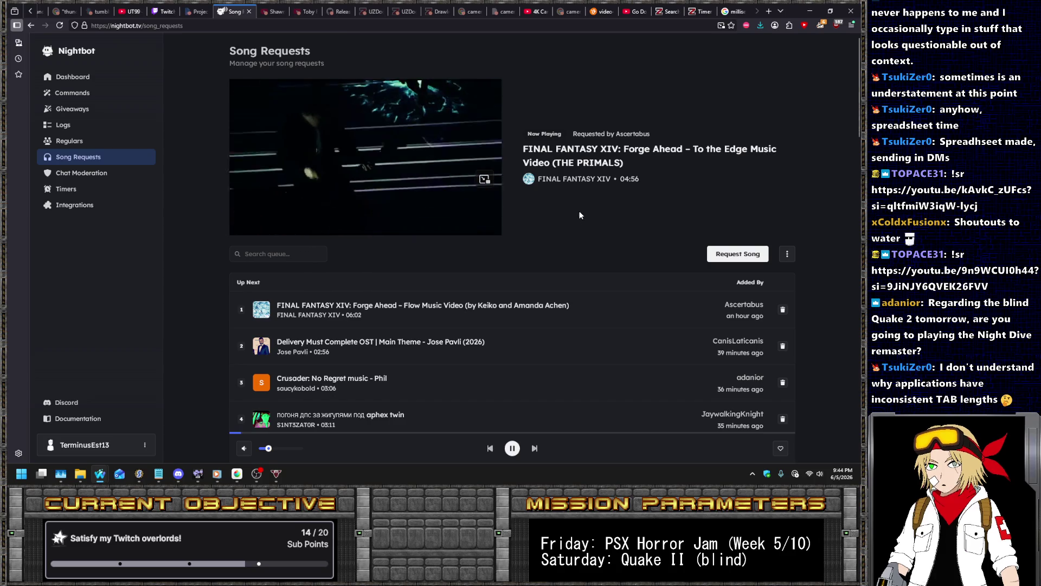
pyautogui.hotkey('alt', 'Tab')
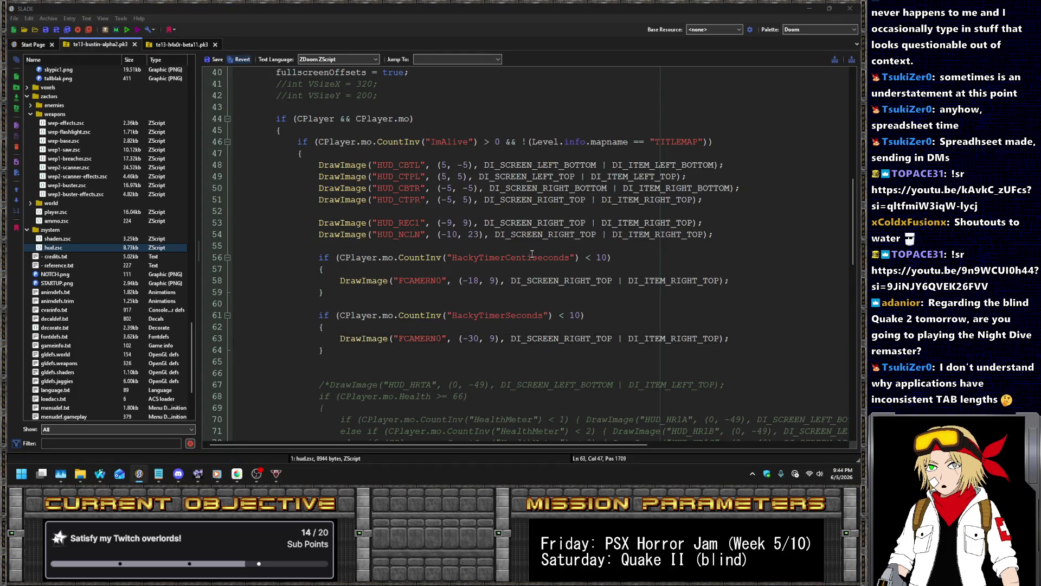
# - Check the timer image's canvas size in MediBang without changing it
pyautogui.hotkey('alt', 'Tab')
pyautogui.click(628, 245)
pyautogui.scroll(-1, 628, 245)
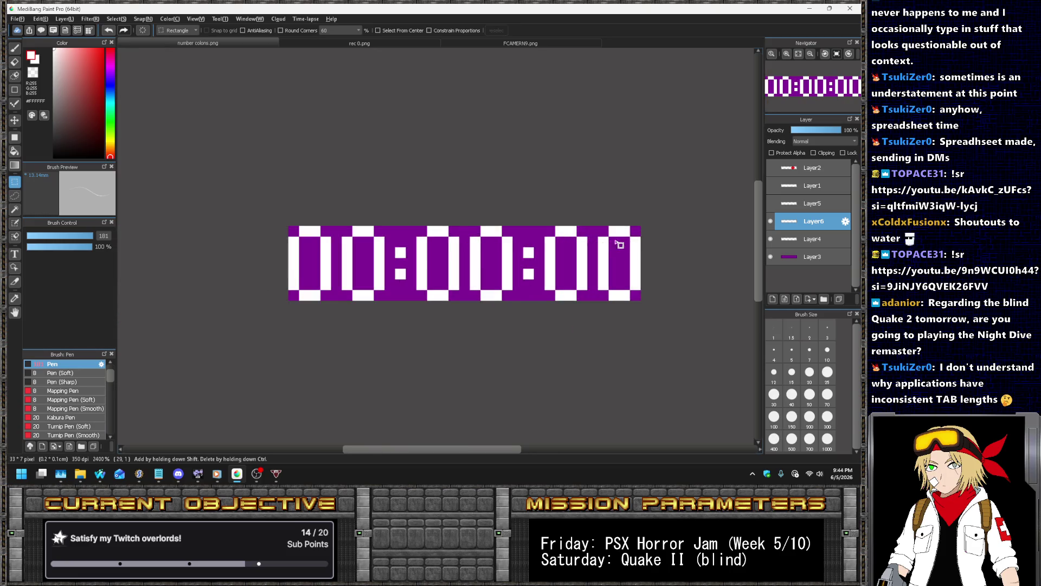
pyautogui.click(40, 18)
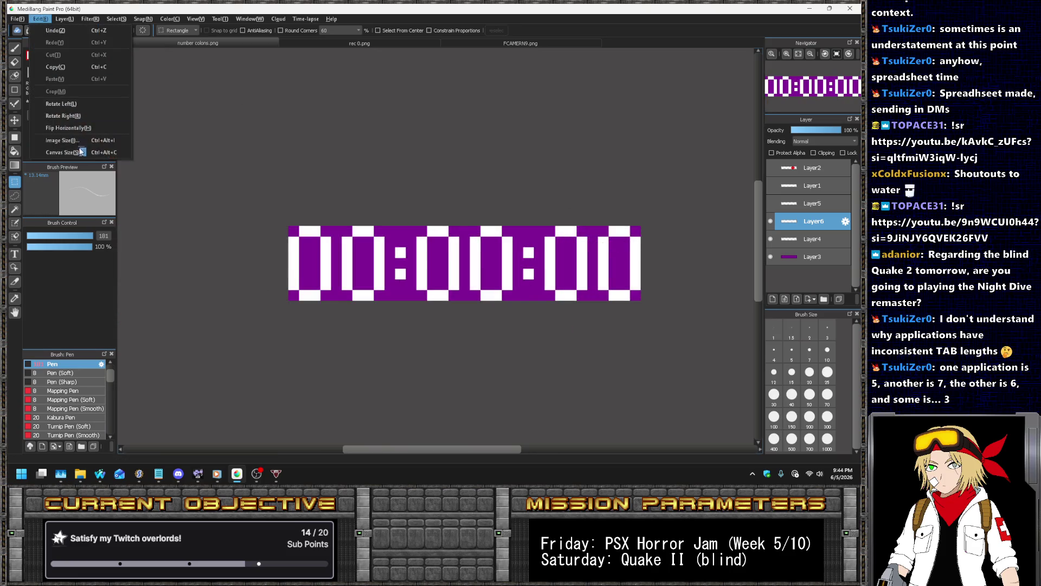
pyautogui.click(78, 153)
pyautogui.click(488, 353)
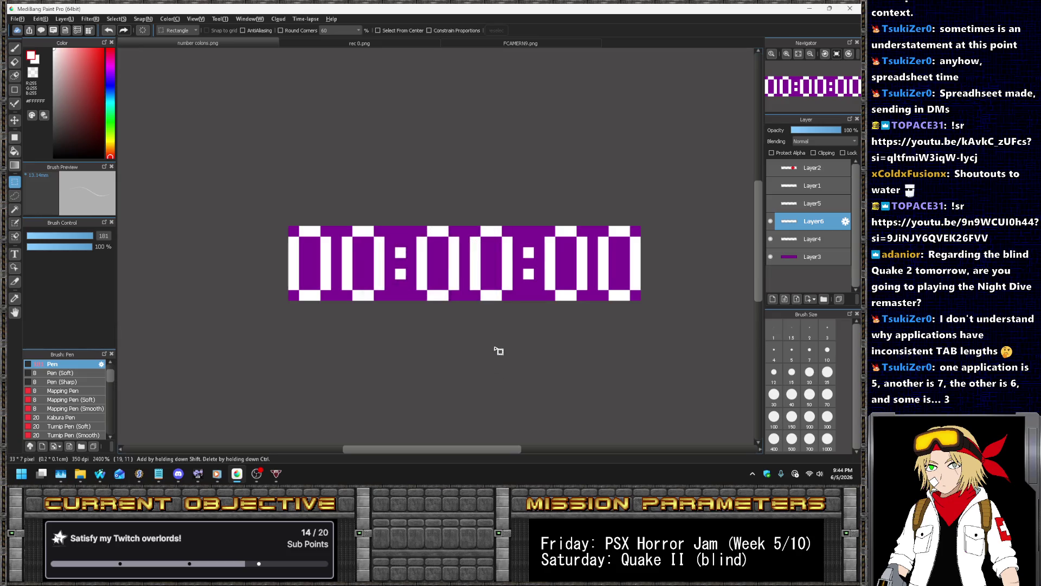
pyautogui.hotkey('alt', 'Tab')
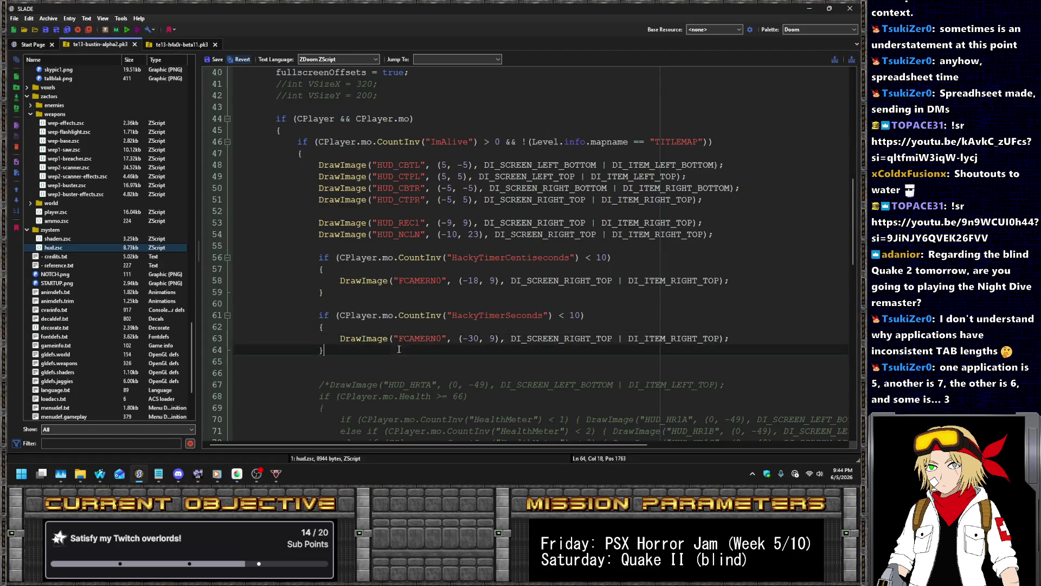
# - Paste a copy of the HackyTimerSeconds if-block and rename it to a HackyTimerMinutes check
pyautogui.moveTo(398, 350); pyautogui.dragTo(366, 287)
pyautogui.hotkey('ctrl', 'c')
pyautogui.click(380, 350)
pyautogui.hotkey('ctrl', 'v')
pyautogui.click(573, 373)
pyautogui.press('BackSpace')
pyautogui.write('4')
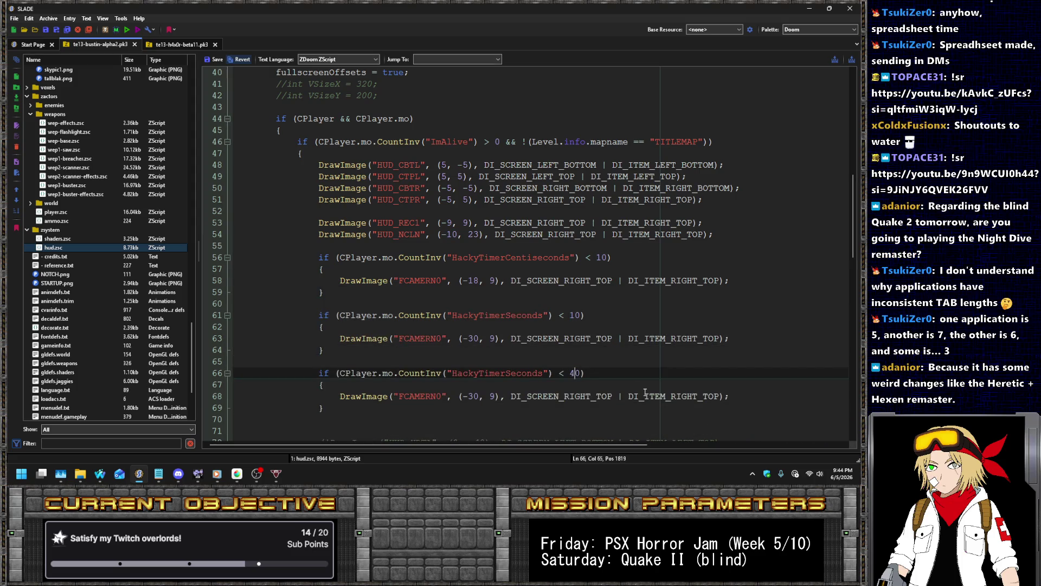
pyautogui.write('1')
pyautogui.hotkey('shift', 'Left')
pyautogui.hotkey('shift', 'Left')
pyautogui.write('Minutes')
# - Read the image width from Canvas Size and set line 68's offset to -42
pyautogui.hotkey('alt', 'Tab')
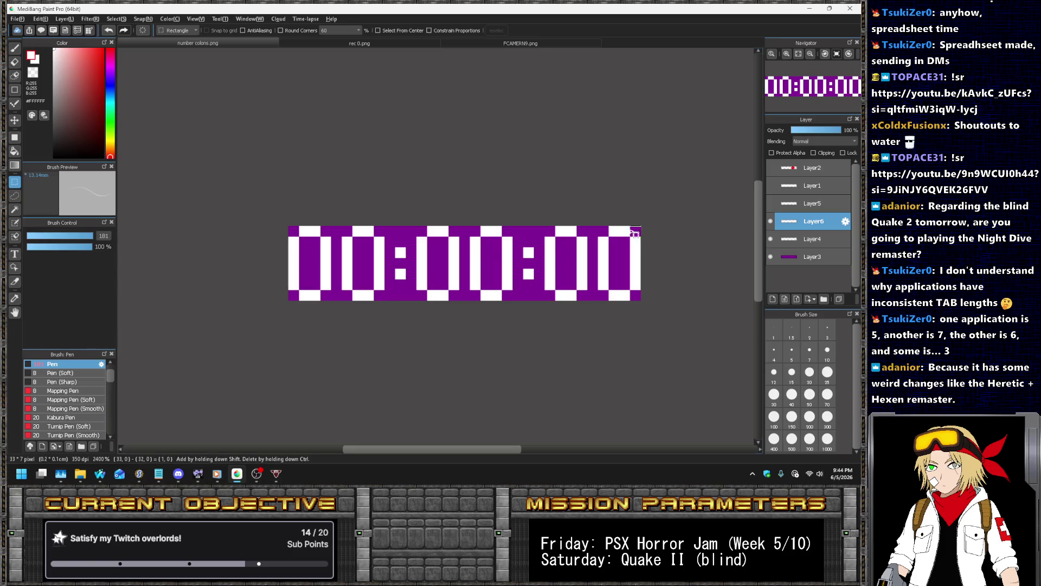
pyautogui.click(40, 18)
pyautogui.click(60, 148)
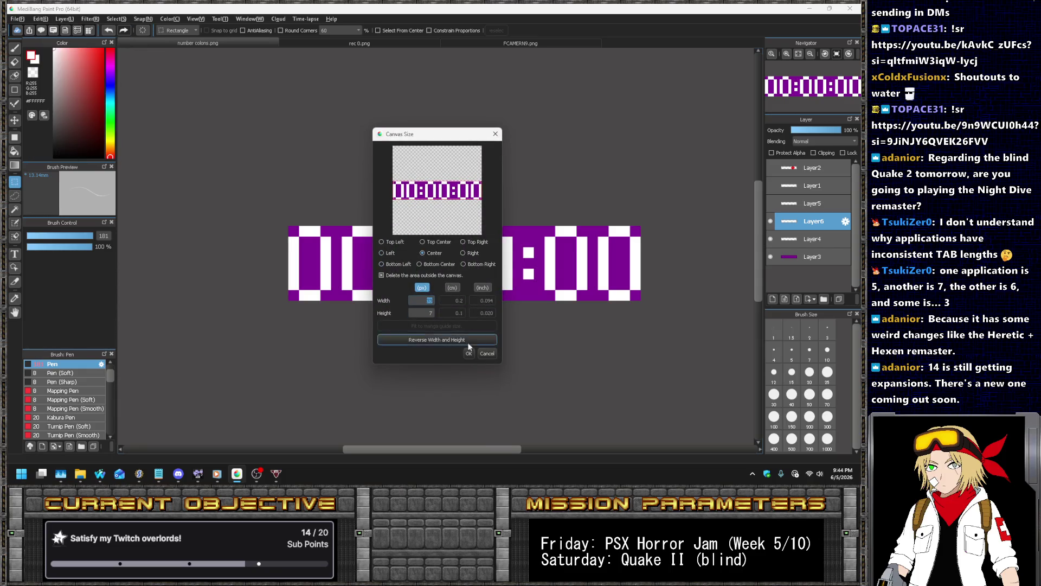
pyautogui.click(488, 354)
pyautogui.hotkey('alt', 'Tab')
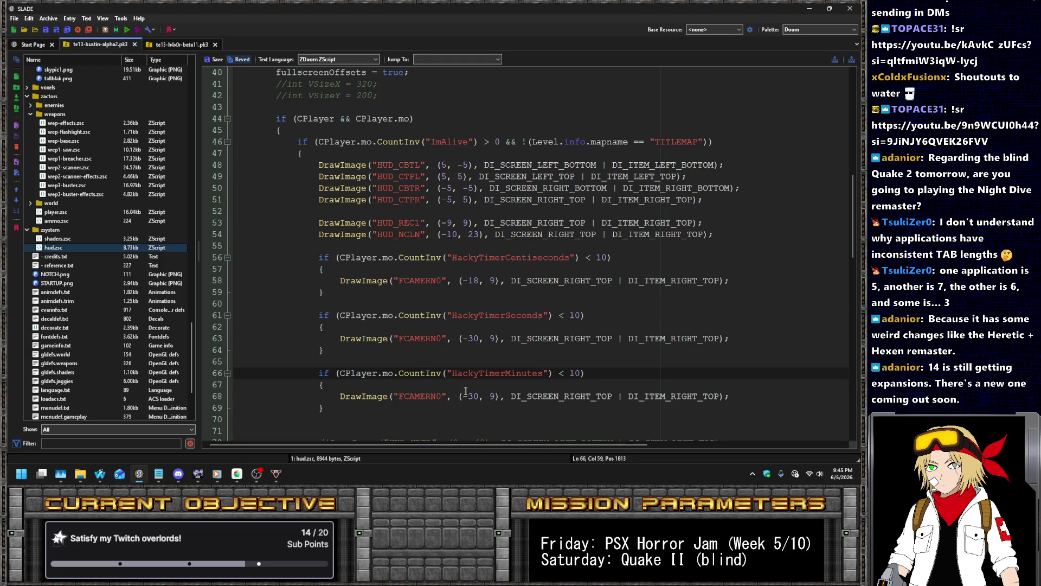
pyautogui.doubleClick(471, 396)
pyautogui.write('42')
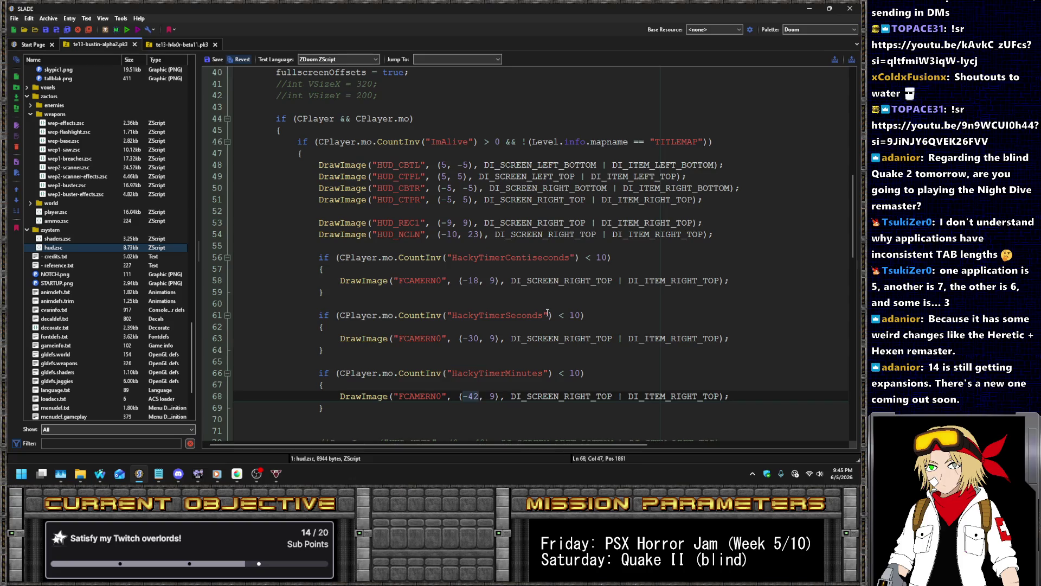
# - Re-check the timer image's canvas size in MediBang
pyautogui.hotkey('alt', 'Tab')
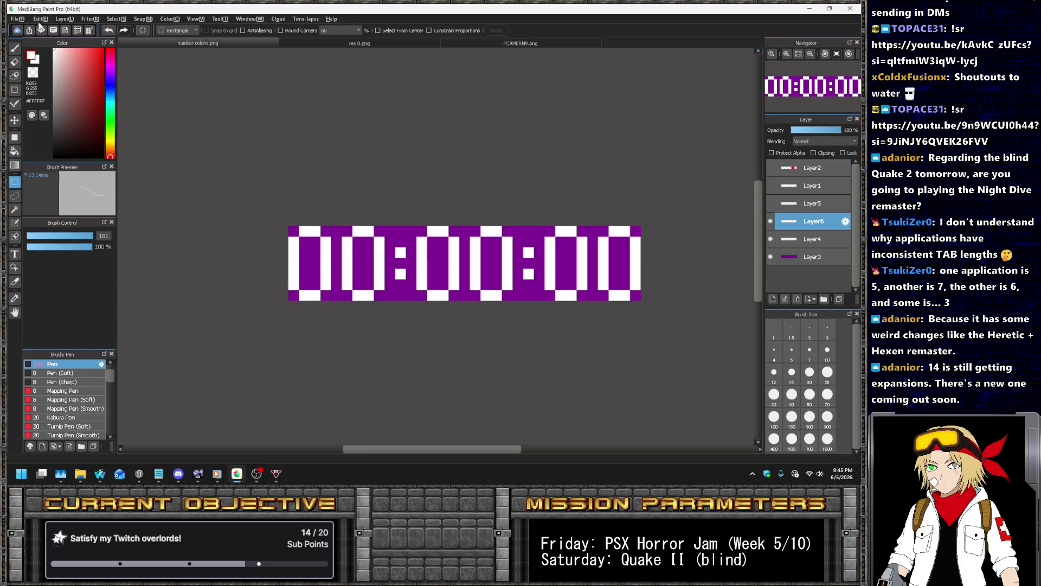
pyautogui.click(39, 22)
pyautogui.click(89, 152)
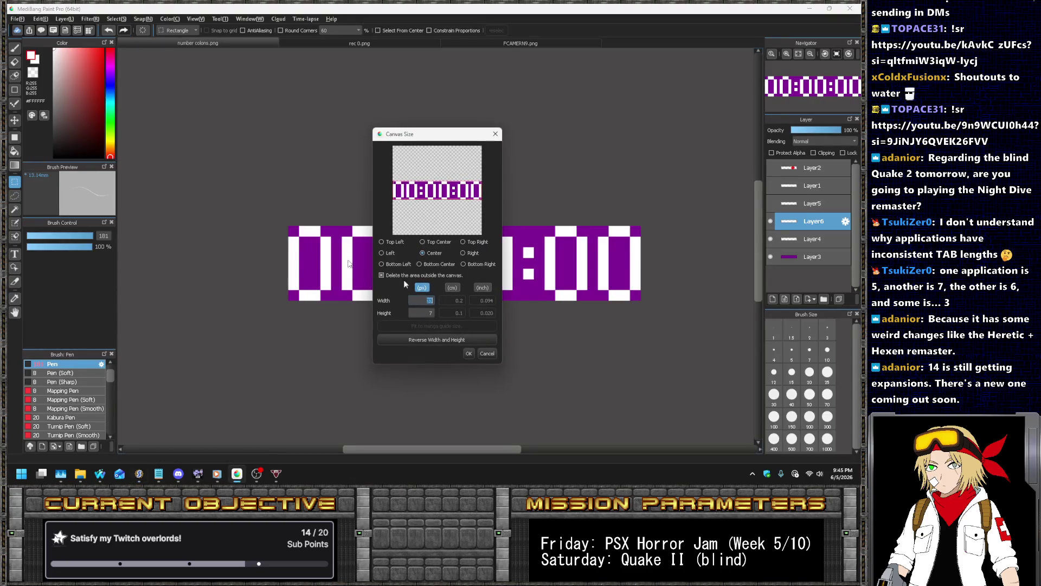
pyautogui.click(487, 353)
pyautogui.hotkey('alt', 'Tab')
# - Save hud.zsc and open acs/spooky-debug.acs from the entry tree
pyautogui.click(211, 60)
pyautogui.moveTo(193, 336); pyautogui.dragTo(196, 67)
pyautogui.click(67, 96)
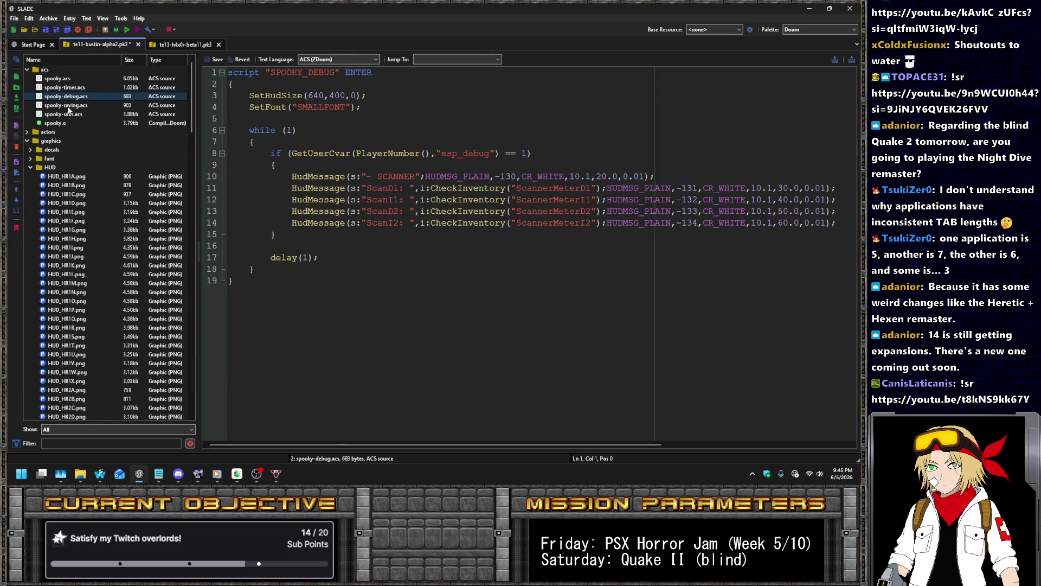
# - Look through the spooky ACS scripts and open spooky-timer.acs
pyautogui.click(71, 107)
pyautogui.click(77, 114)
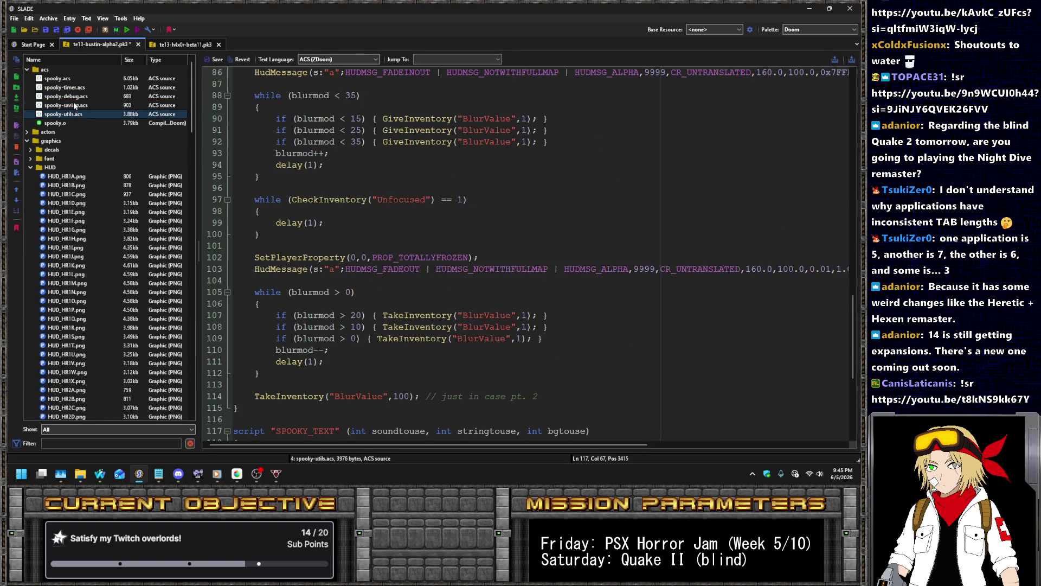
pyautogui.click(73, 103)
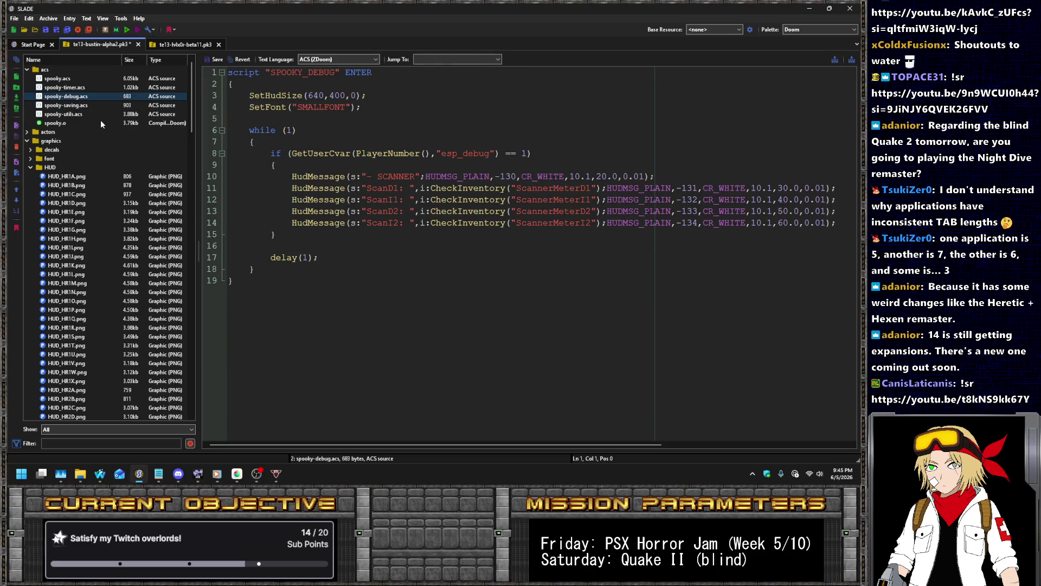
pyautogui.click(78, 87)
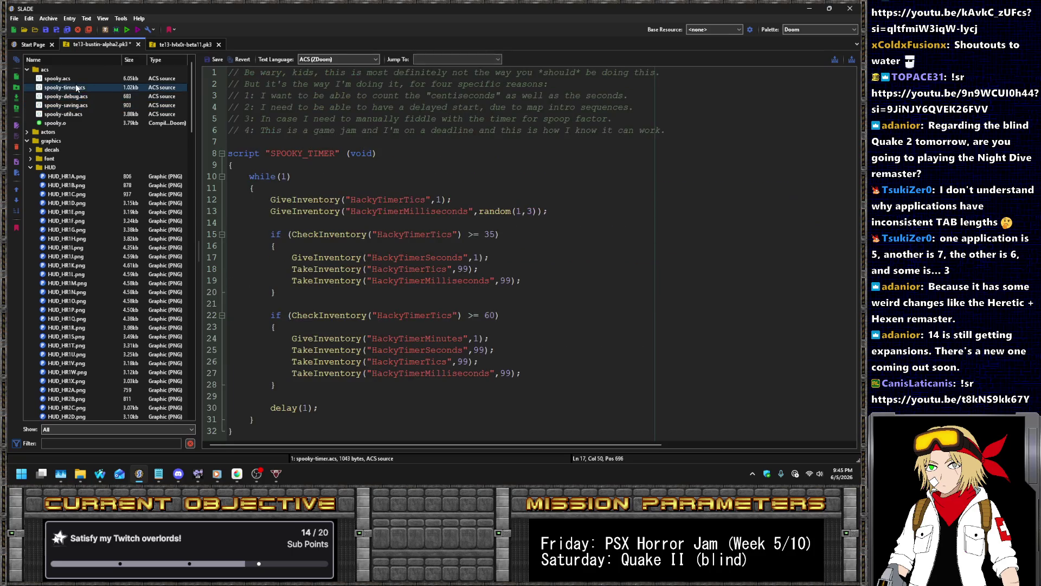
pyautogui.click(318, 130)
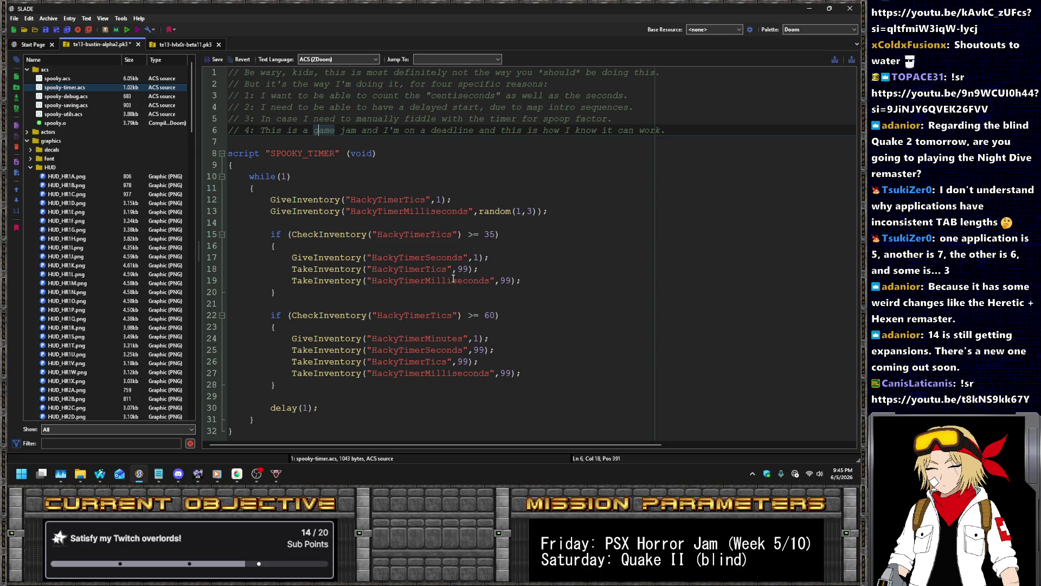
# - Replace Milli with Centi on lines 13, 19 and 27 to use HackyTimerCentiseconds
pyautogui.click(428, 210)
pyautogui.hotkey('shift', 'Left')
pyautogui.hotkey('shift', 'Left')
pyautogui.hotkey('shift', 'Left')
pyautogui.write('Centi')
pyautogui.hotkey('shift', 'Left')
pyautogui.hotkey('shift', 'Left')
pyautogui.hotkey('shift', 'Left')
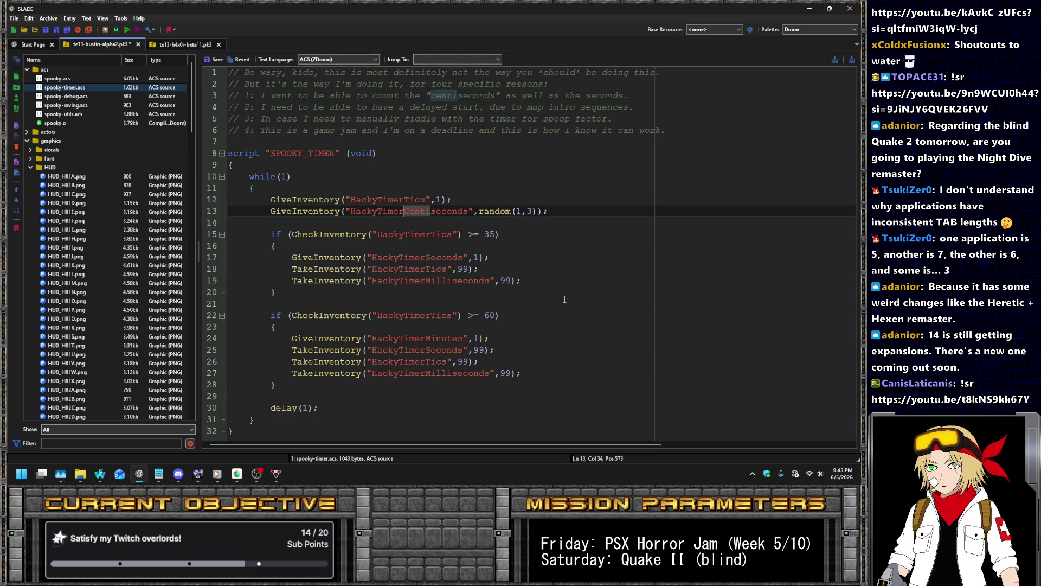
pyautogui.click(452, 280)
pyautogui.hotkey('shift', 'Left')
pyautogui.hotkey('shift', 'Left')
pyautogui.hotkey('shift', 'Left')
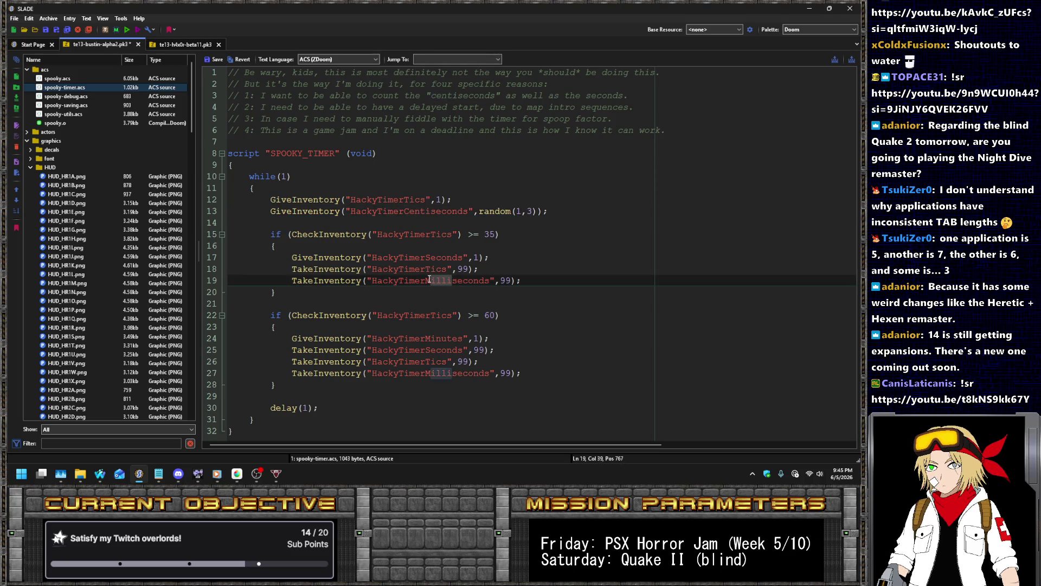
pyautogui.hotkey('ctrl', 'v')
pyautogui.click(451, 373)
pyautogui.hotkey('shift', 'Left')
pyautogui.hotkey('shift', 'Left')
pyautogui.hotkey('shift', 'Left')
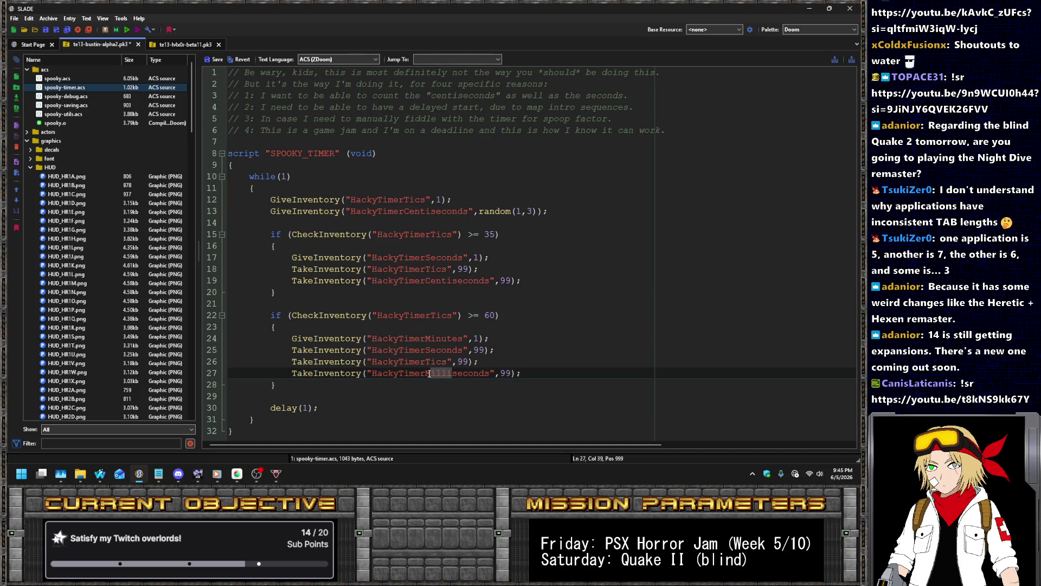
pyautogui.hotkey('ctrl', 'v')
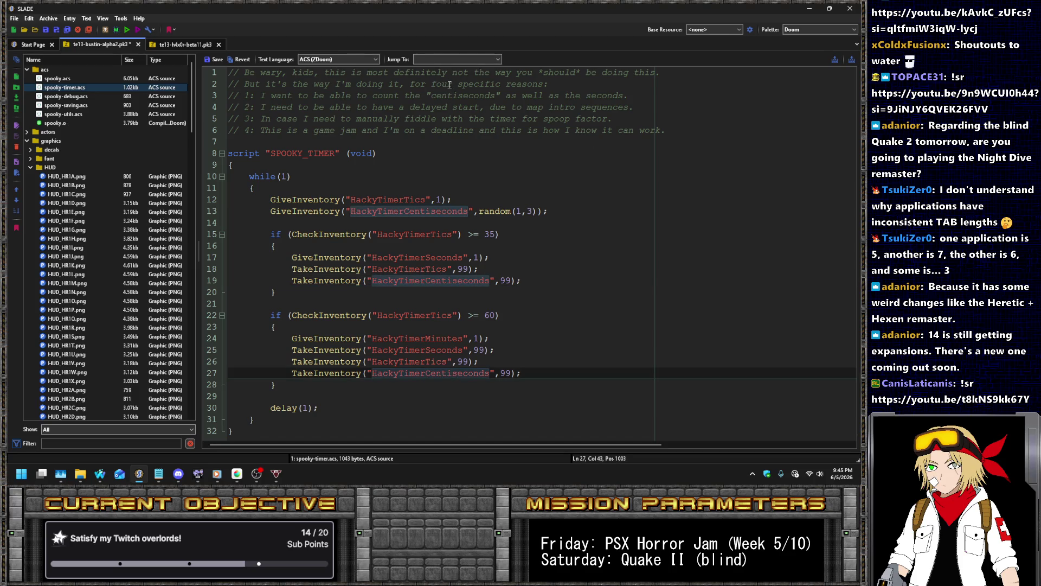
# - Change 'four' to 'five' reasons, renumber the old reason to 5, and add '// 4: I want this to persist across multiple maps.'
pyautogui.doubleClick(442, 84)
pyautogui.write('five')
pyautogui.press('Down')
pyautogui.press('Down')
pyautogui.press('Down')
pyautogui.press('Home')
pyautogui.press('BackSpace')
pyautogui.write('5')
pyautogui.press('Home')
pyautogui.press('Return')
pyautogui.press('Up')
pyautogui.write('// 4: I want this to pers')
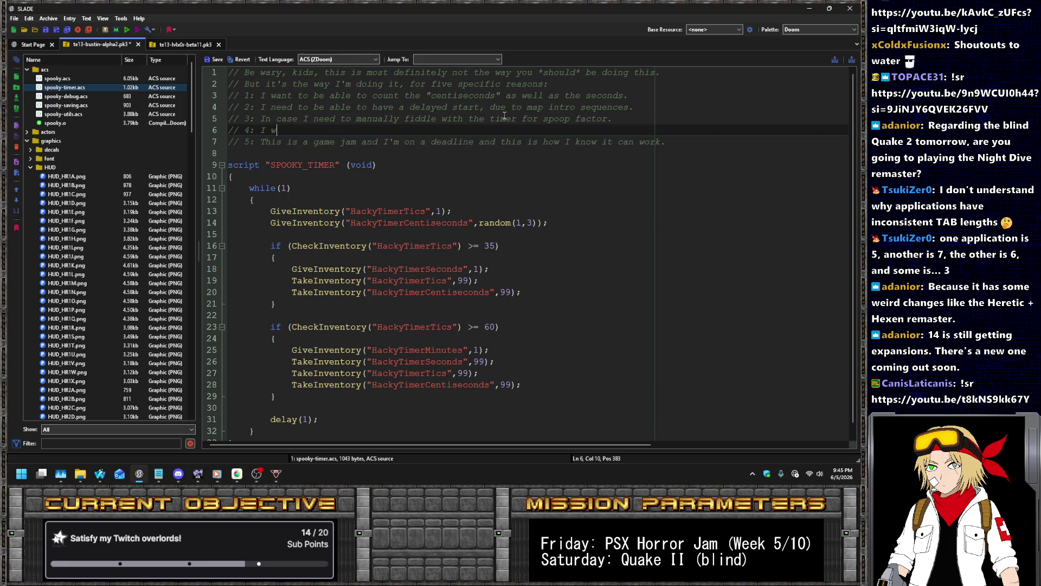
pyautogui.write('ist across')
pyautogui.write(' multiple maps.')
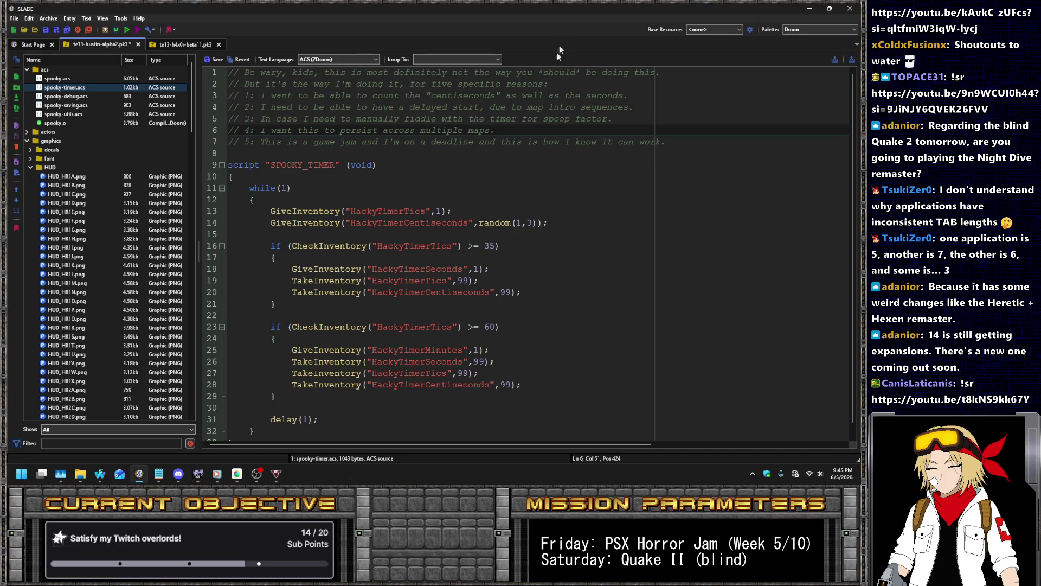
pyautogui.hotkey('alt', 'Tab')
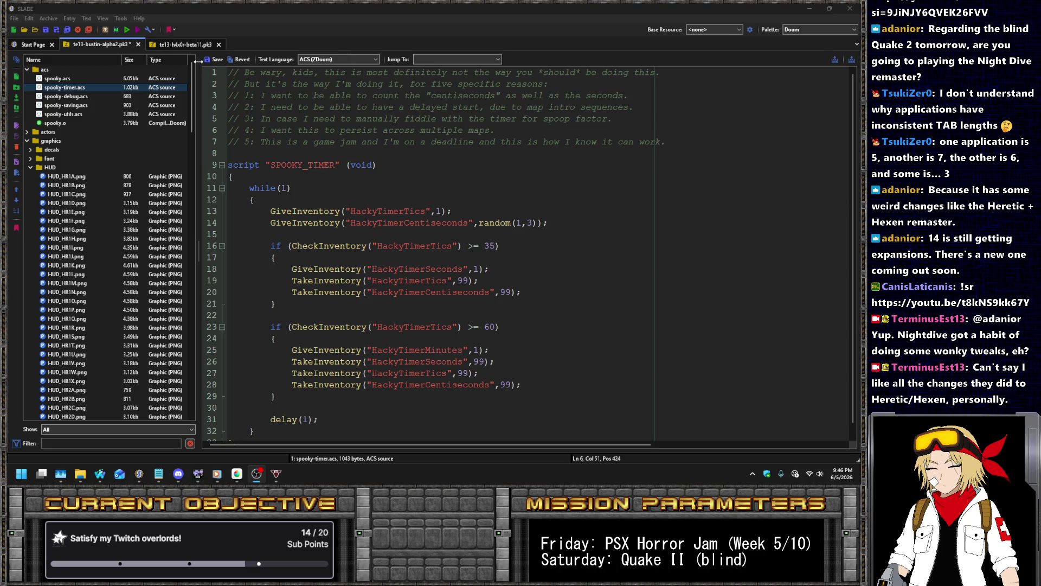
# - Save the archive with Ctrl+S to keep the spooky-timer.acs changes
pyautogui.click(529, 137)
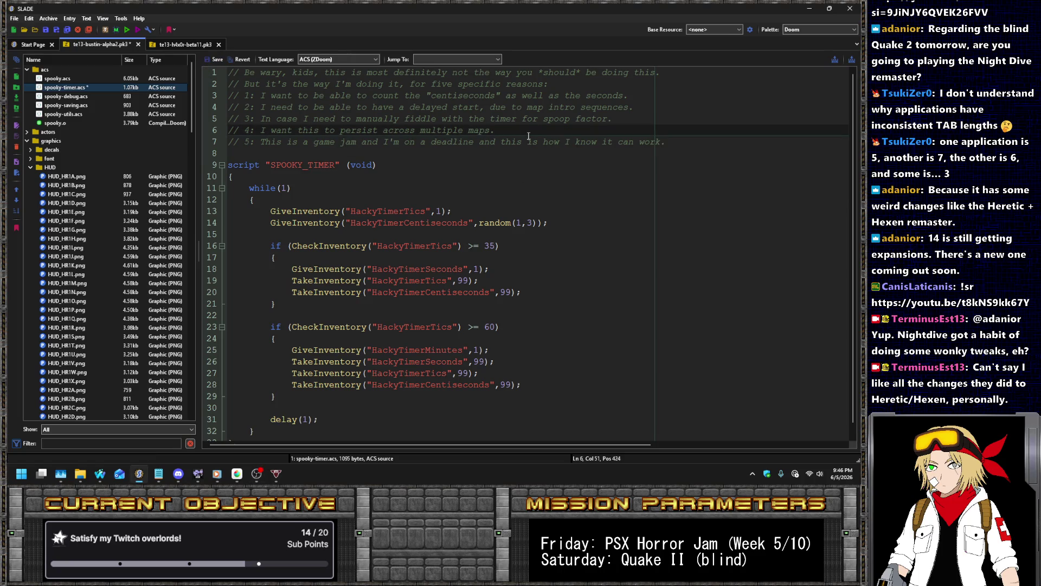
pyautogui.hotkey('ctrl', 's')
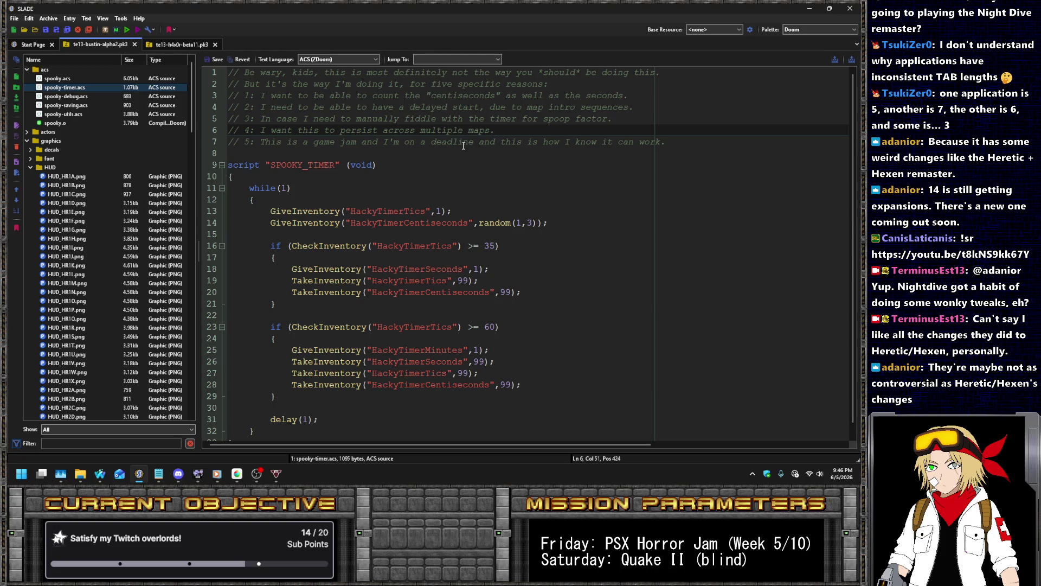
pyautogui.hotkey('alt', 'Tab')
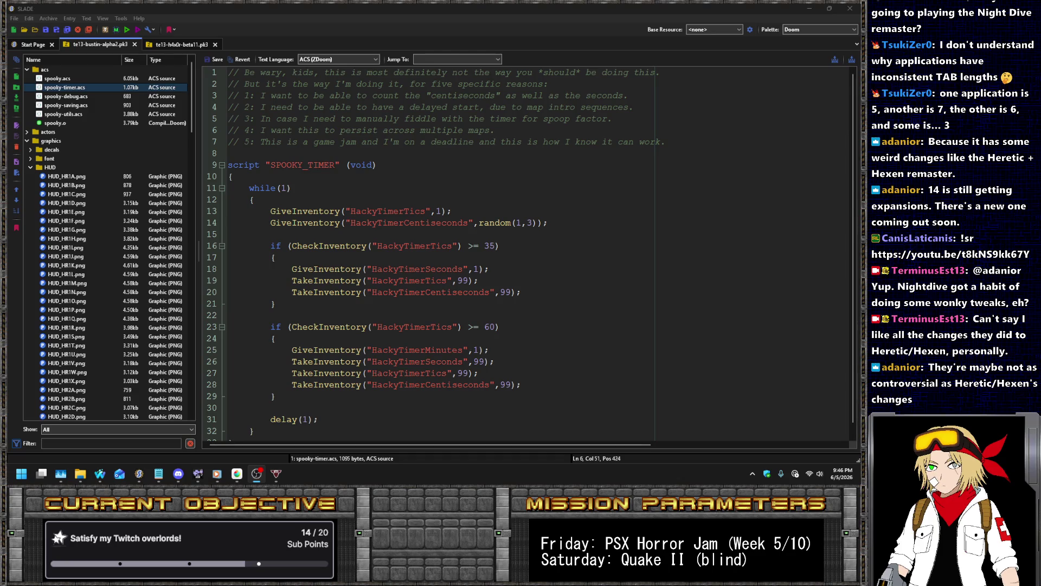
# - Open the main spooky.acs script and scroll to its top
pyautogui.click(277, 338)
pyautogui.scroll(-1, 434, 244)
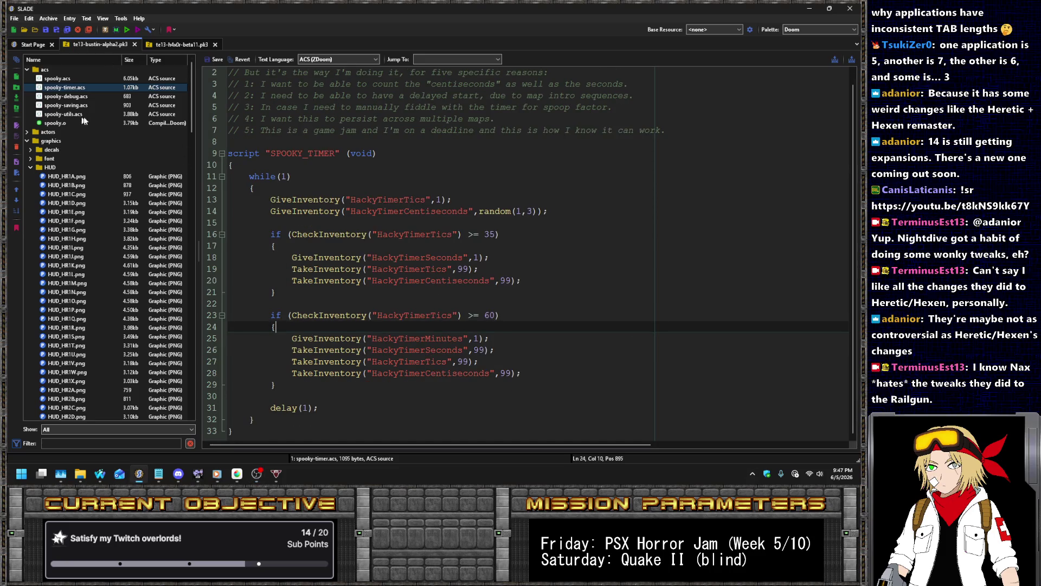
pyautogui.click(61, 78)
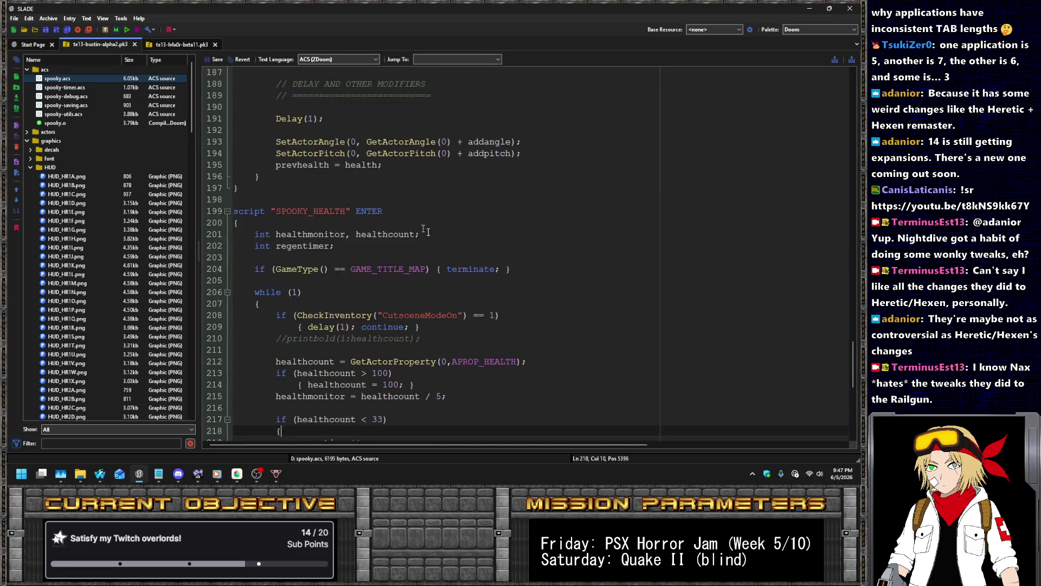
pyautogui.scroll(6, 414, 221)
pyautogui.moveTo(850, 335); pyautogui.dragTo(851, 108)
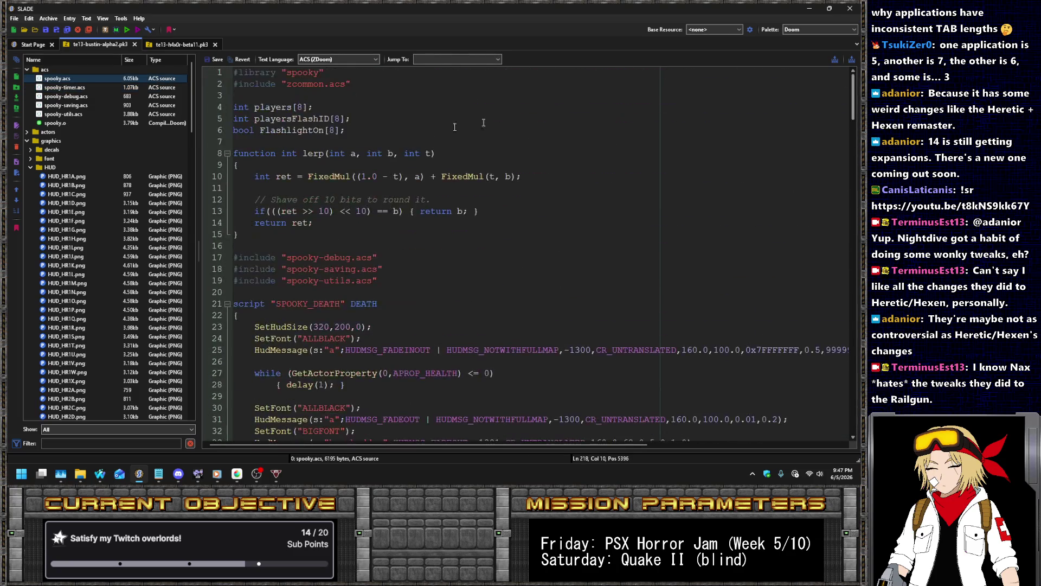
# - Add an #include line for spooky-timer.acs by duplicating the spooky-debug include
pyautogui.click(416, 251)
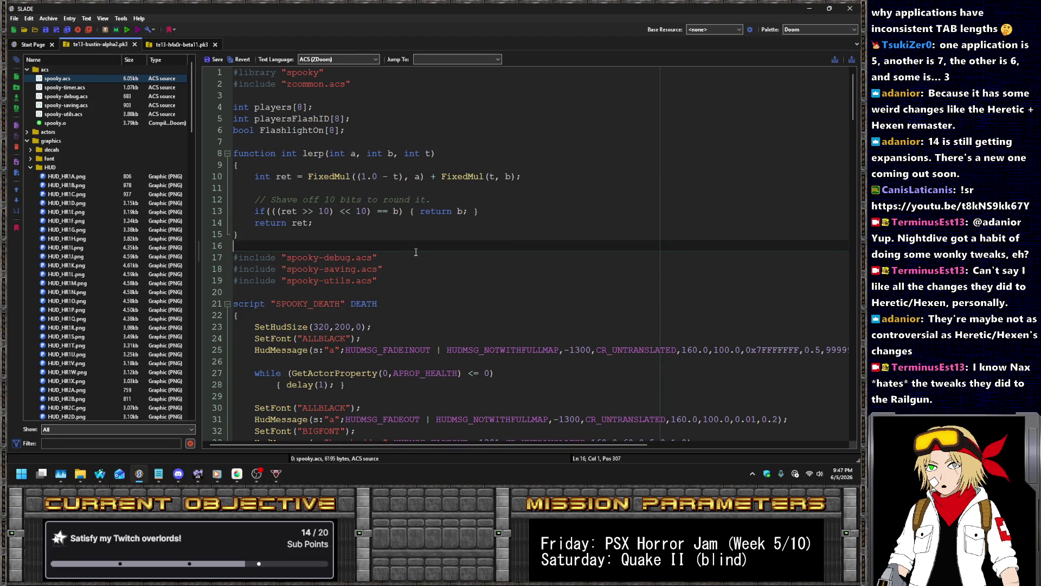
pyautogui.press('Down')
pyautogui.hotkey('ctrl', 'd')
pyautogui.hotkey('shift', 'ctrl', 'Left')
pyautogui.hotkey('shift', 'ctrl', 'Left')
pyautogui.hotkey('shift', 'ctrl', 'Left')
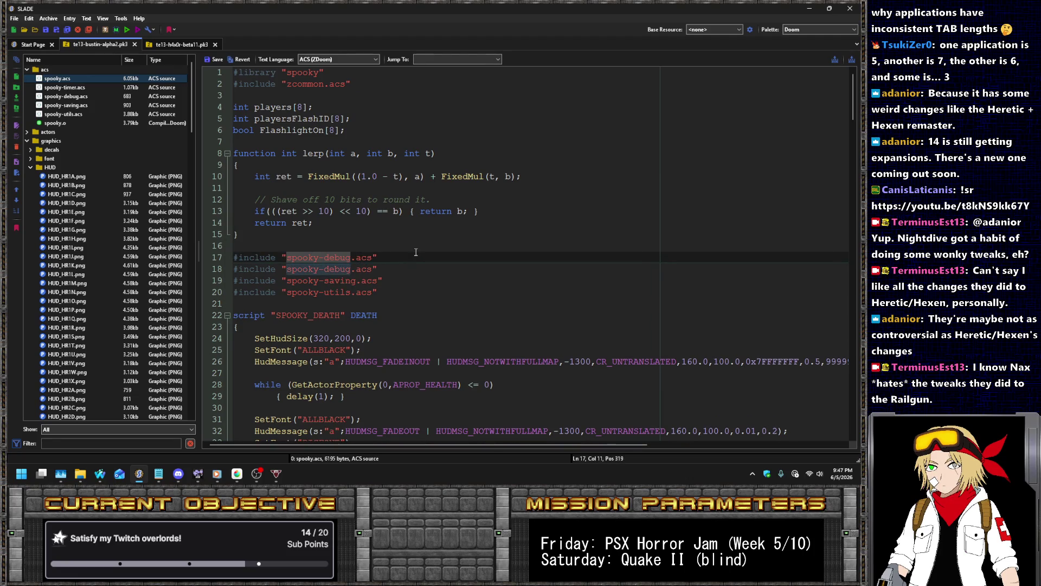
pyautogui.hotkey('shift', 'Right')
pyautogui.hotkey('shift', 'Right')
pyautogui.hotkey('shift', 'Right')
pyautogui.write('timer')
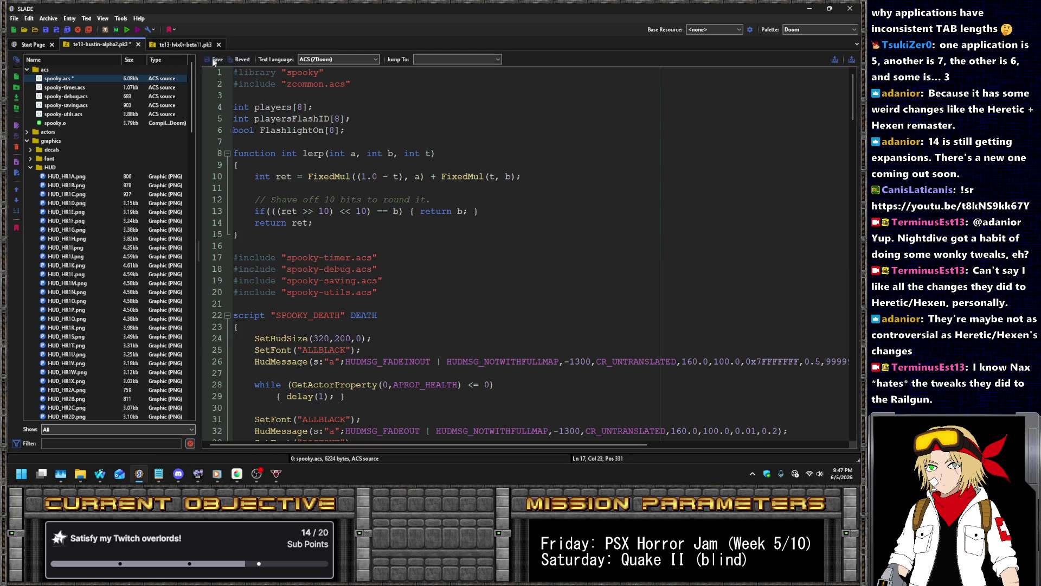
# - Compile spooky.acs via Script > Compile ACS to rebuild spooky.o
pyautogui.click(148, 88)
pyautogui.rightClick(159, 80)
pyautogui.moveTo(236, 241)
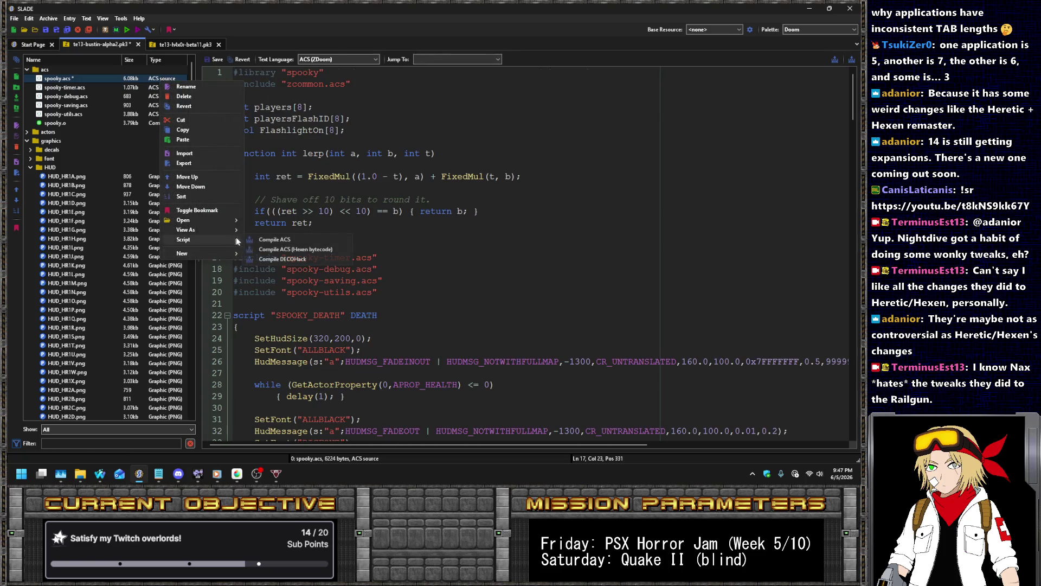
pyautogui.click(274, 239)
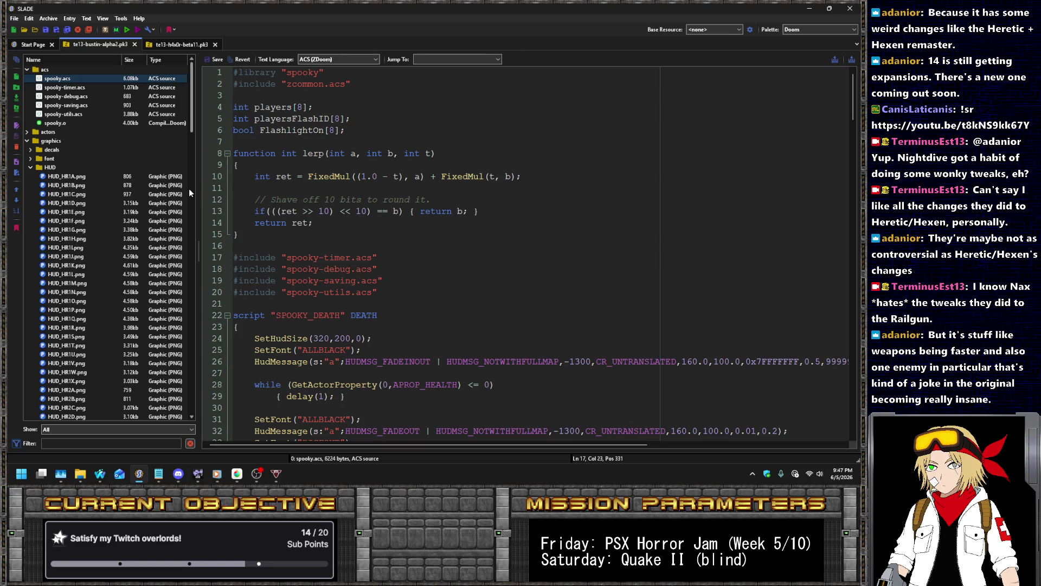
# - Open hud.zsc again from the entry tree
pyautogui.scroll(-20, 162, 181)
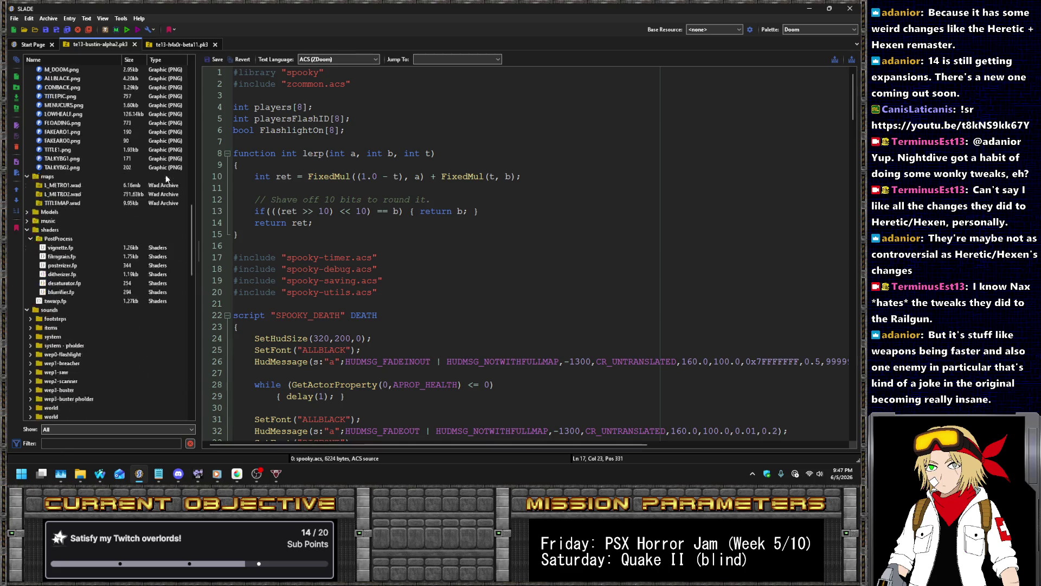
pyautogui.scroll(-10, 161, 178)
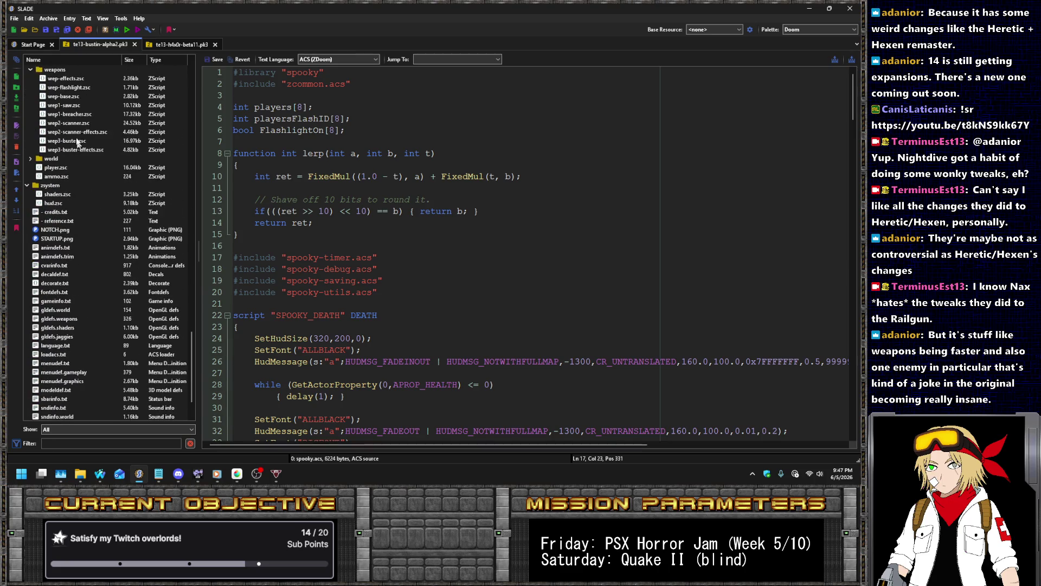
pyautogui.click(60, 202)
# - Copy the armor-number DrawString line from the te13-h4x0r-beta11 archive's status bar script
pyautogui.scroll(-2, 504, 265)
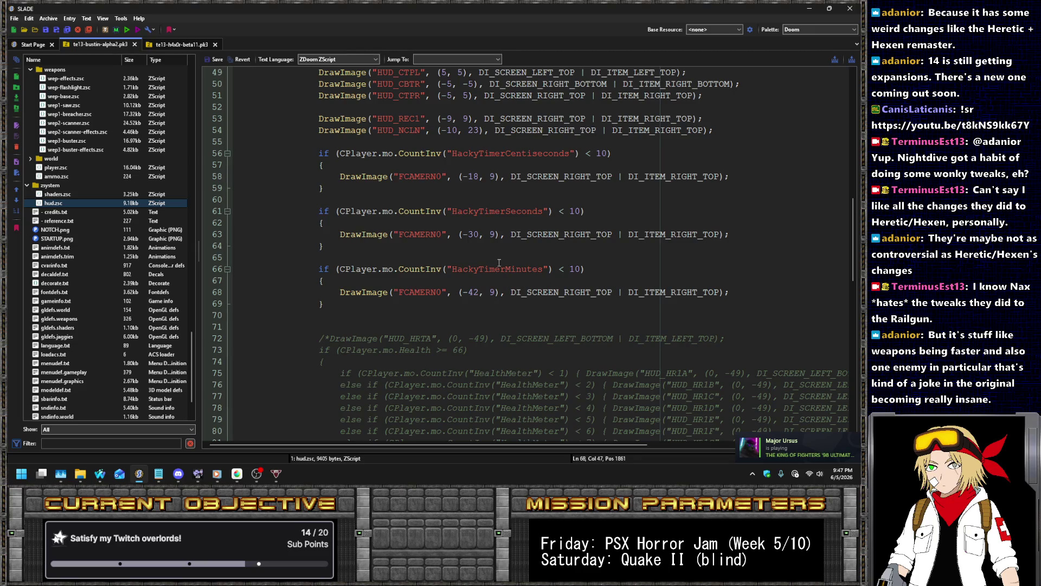
pyautogui.scroll(5, 499, 263)
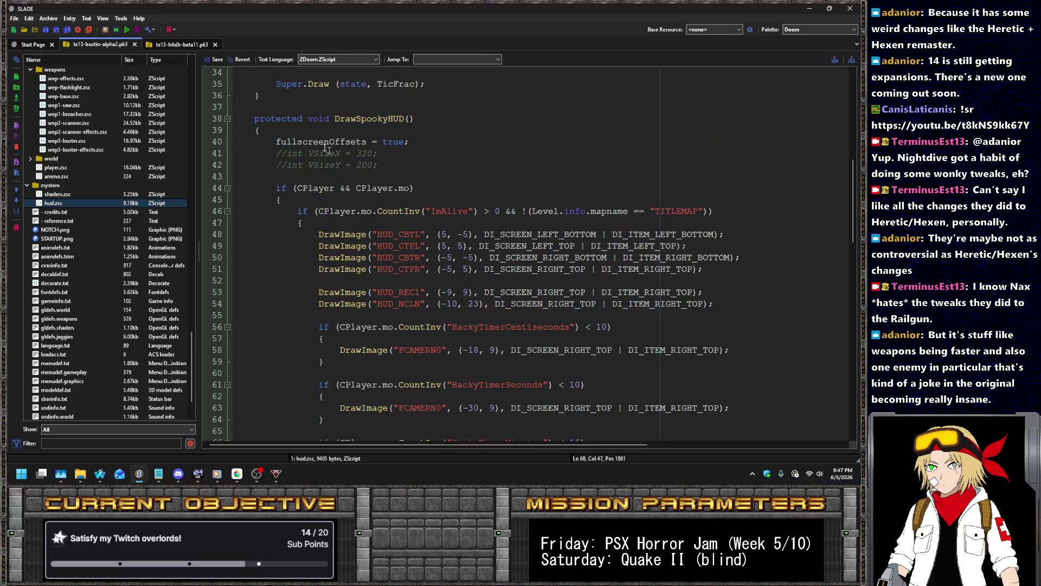
pyautogui.click(187, 44)
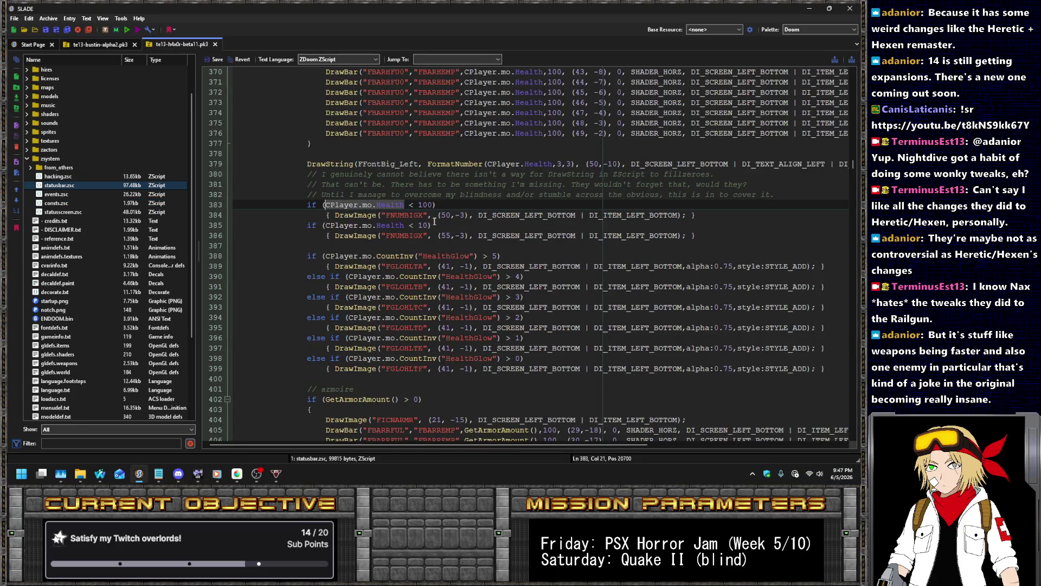
pyautogui.scroll(-1, 435, 224)
pyautogui.scroll(-14, 434, 224)
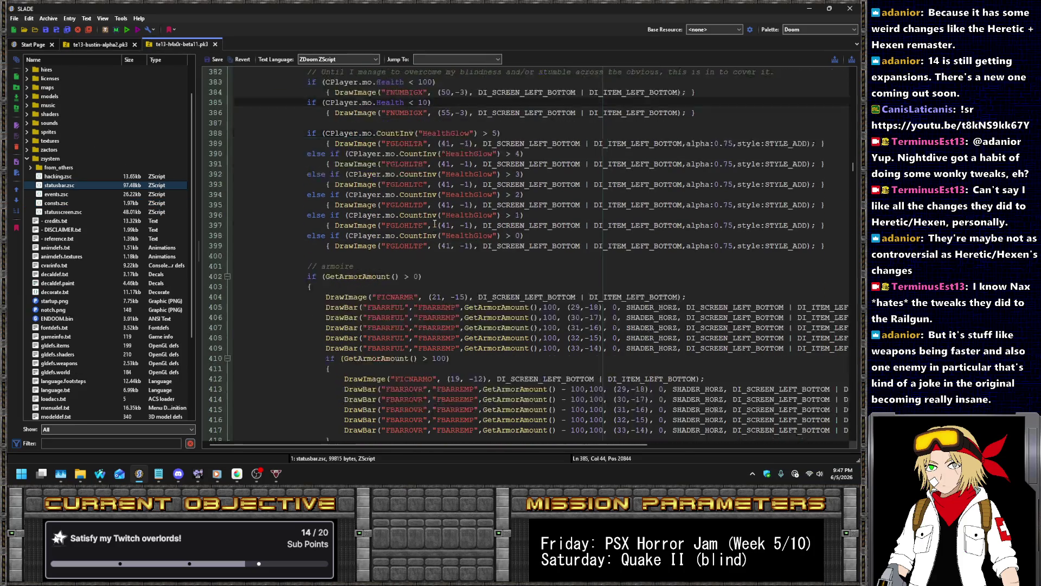
pyautogui.click(432, 217)
pyautogui.hotkey('ctrl', 'z')
pyautogui.hotkey('ctrl', 'y')
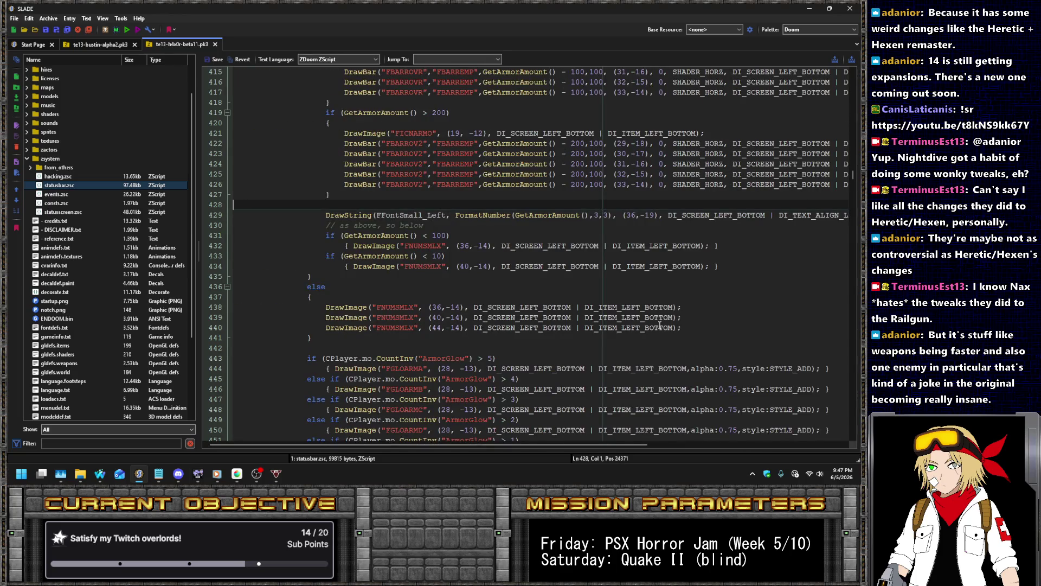
# - Paste the armor DrawString line below the centiseconds block in hud.zsc, one indent level less
pyautogui.click(100, 44)
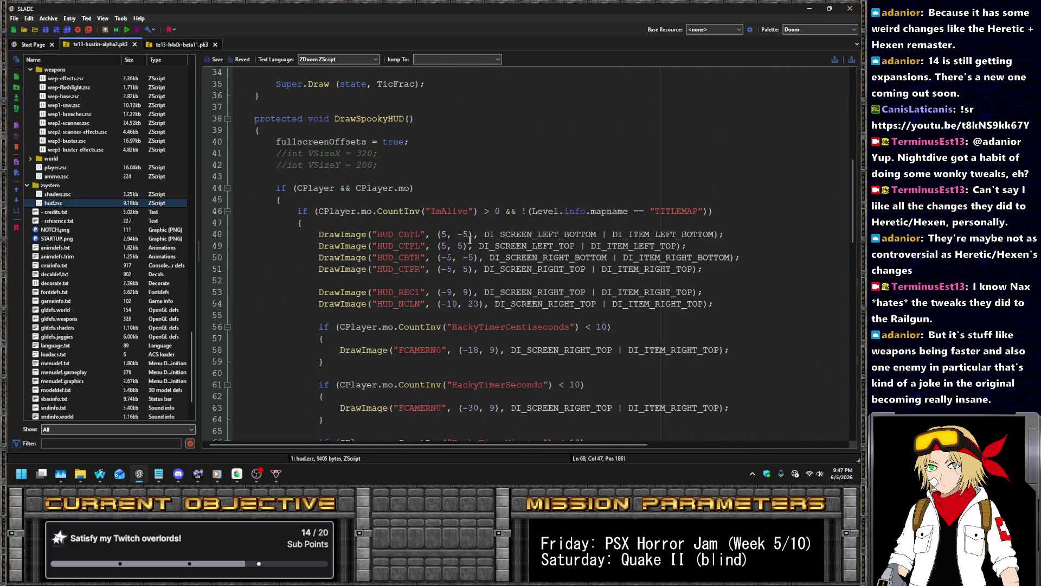
pyautogui.scroll(-2, 470, 322)
pyautogui.click(478, 248)
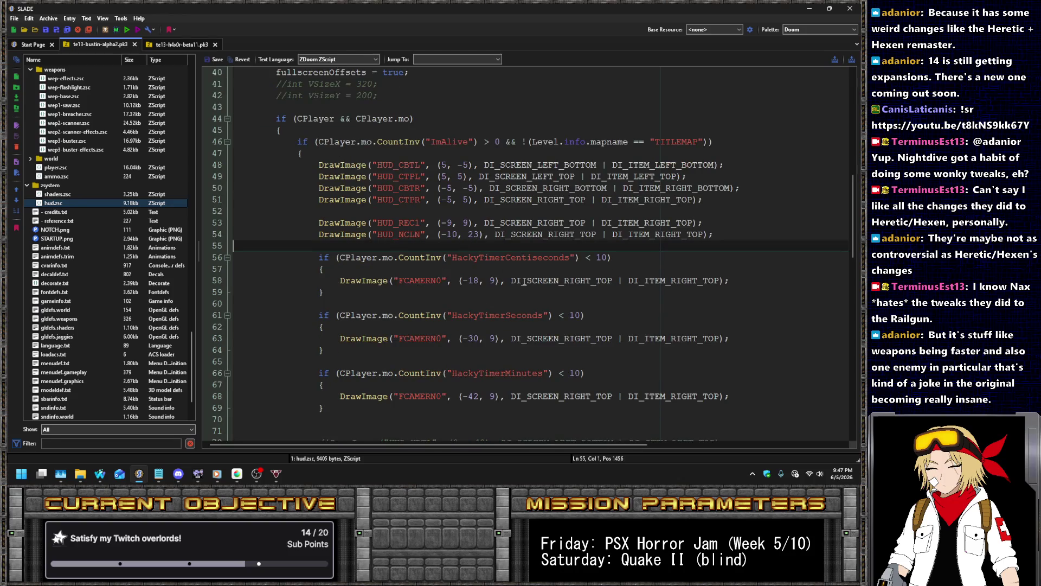
pyautogui.press('Down')
pyautogui.press('Down')
pyautogui.press('Down')
pyautogui.press('End')
pyautogui.press('Return')
pyautogui.hotkey('ctrl', 'v')
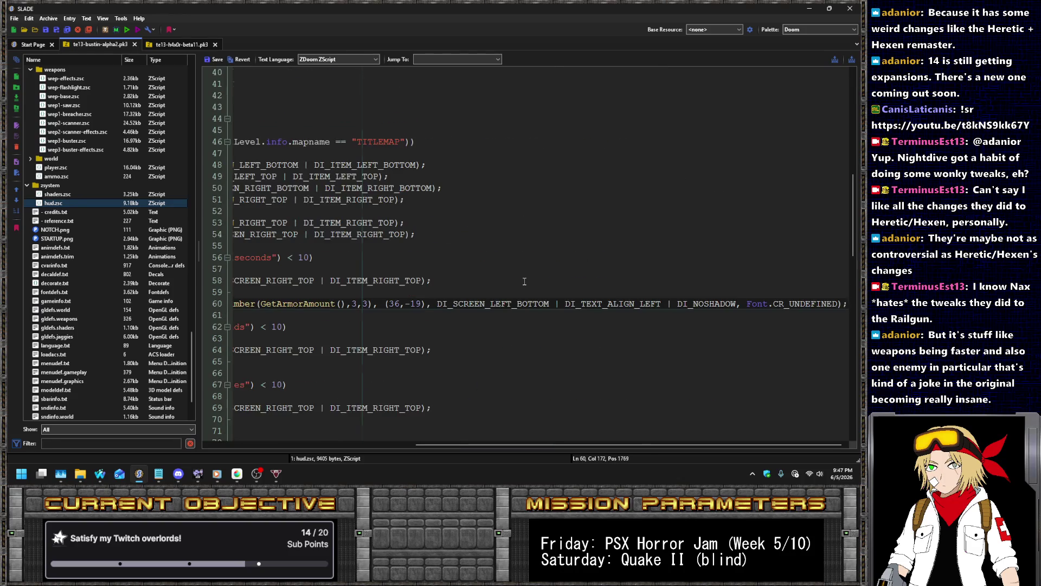
pyautogui.press('Home')
pyautogui.press('Home')
pyautogui.press('BackSpace')
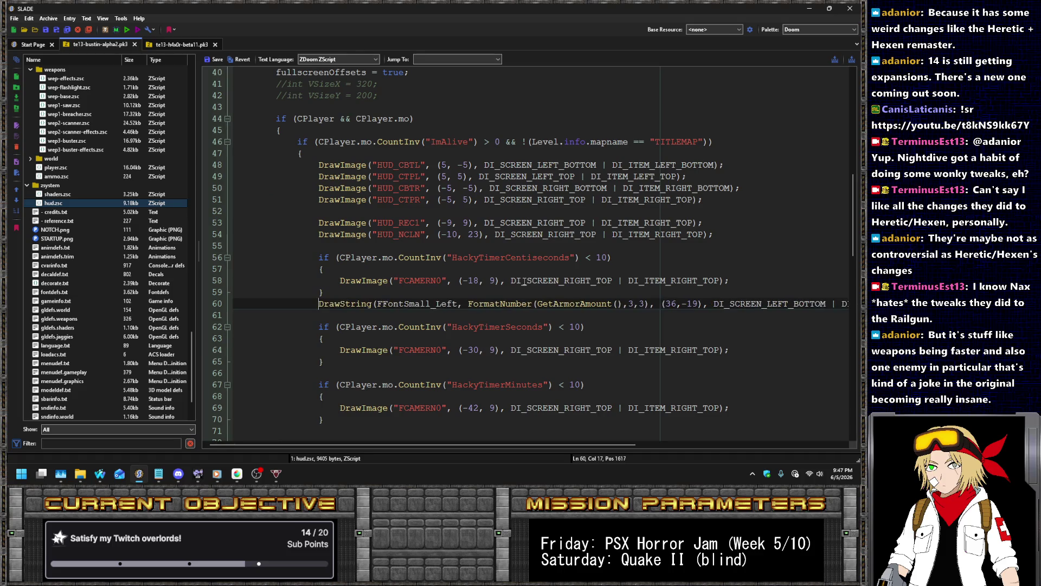
# - Replace the FFontSmall_Left font argument on line 60 with HUDTimerFont
pyautogui.scroll(12, 514, 199)
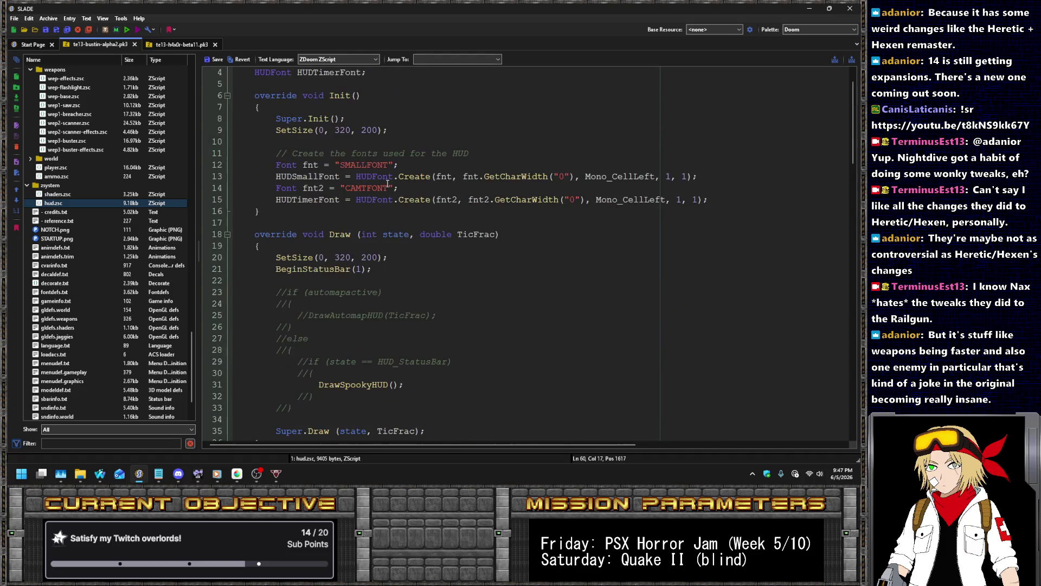
pyautogui.doubleClick(330, 202)
pyautogui.hotkey('ctrl', 'c')
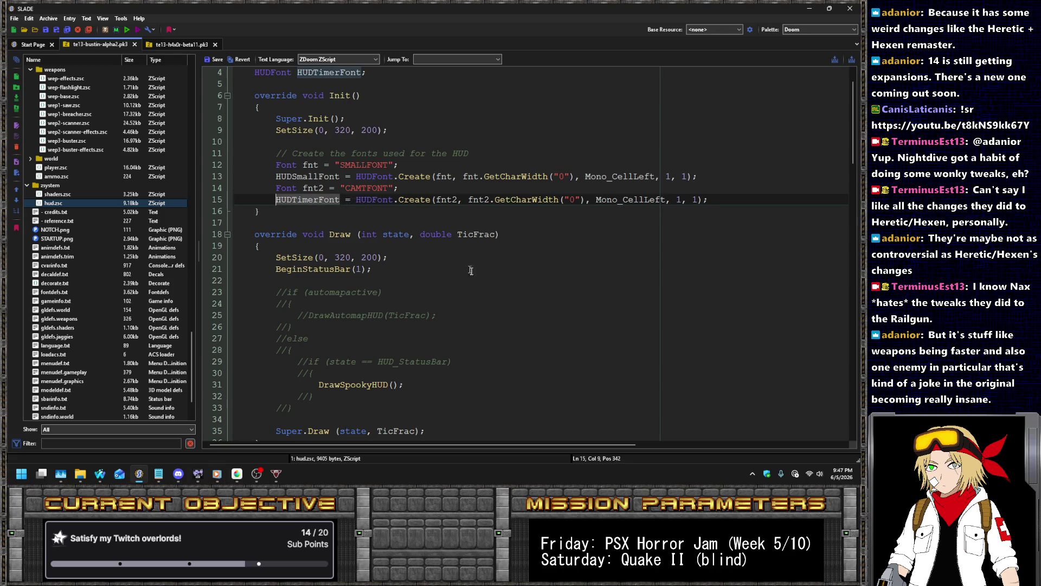
pyautogui.scroll(-8, 457, 264)
pyautogui.scroll(-6, 457, 264)
pyautogui.doubleClick(380, 235)
pyautogui.hotkey('ctrl', 'v')
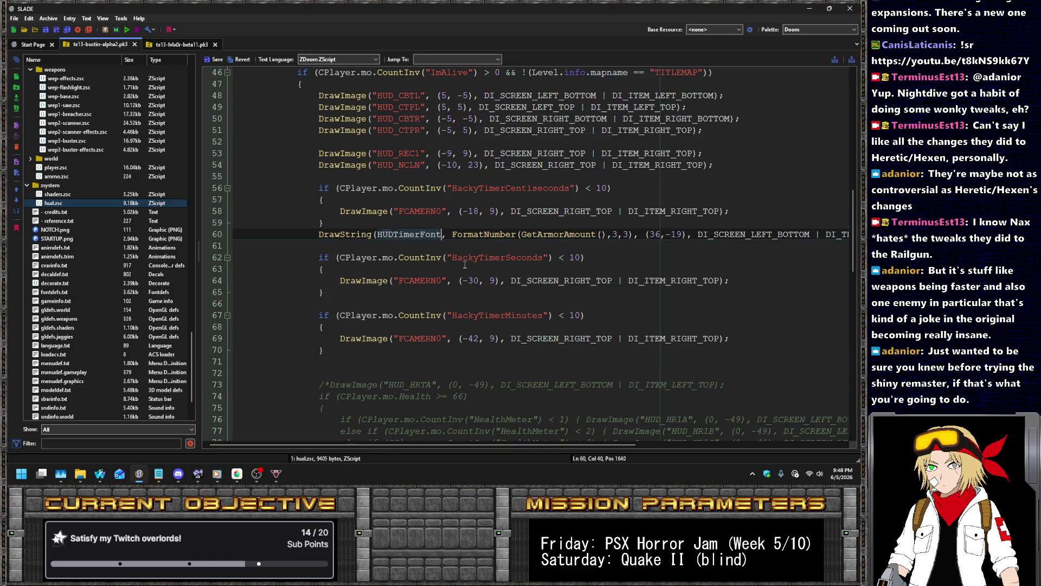
# - Find FormatNumber in statusbar.zsc and copy its HaxWallHackAmmo CountInv call
pyautogui.doubleClick(503, 233)
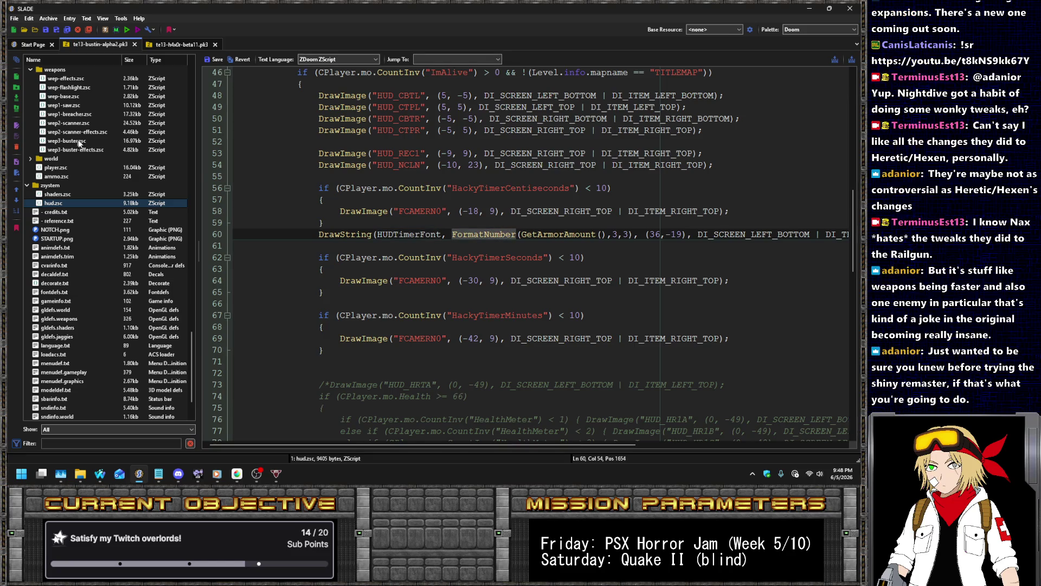
pyautogui.scroll(20, 125, 225)
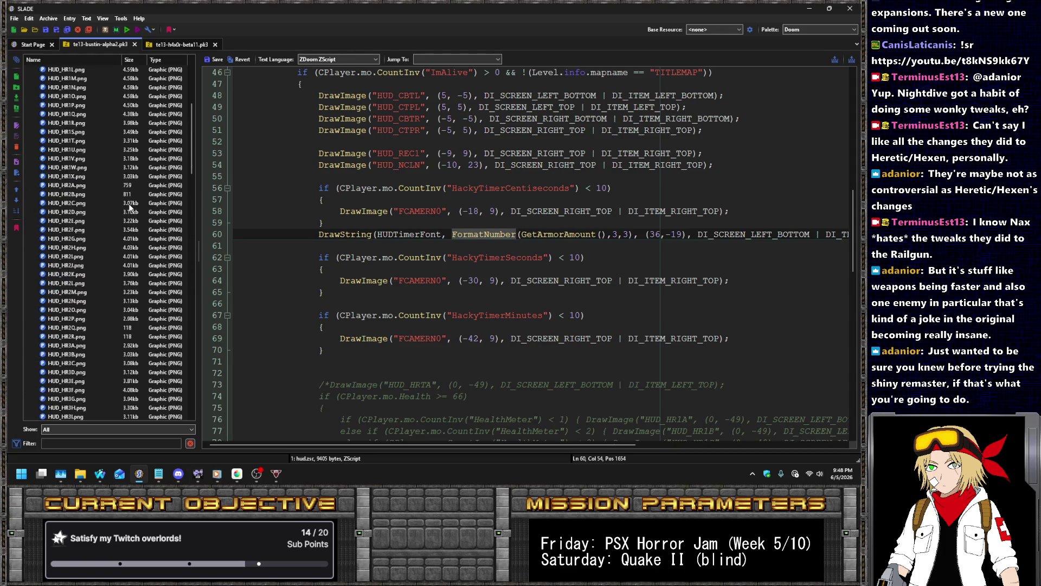
pyautogui.scroll(-3, 129, 207)
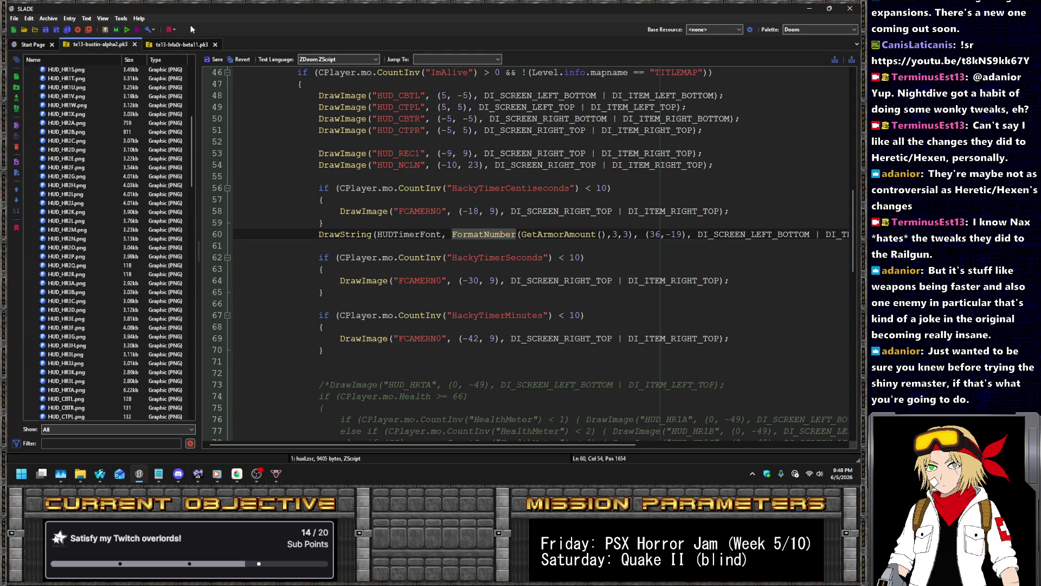
pyautogui.click(181, 44)
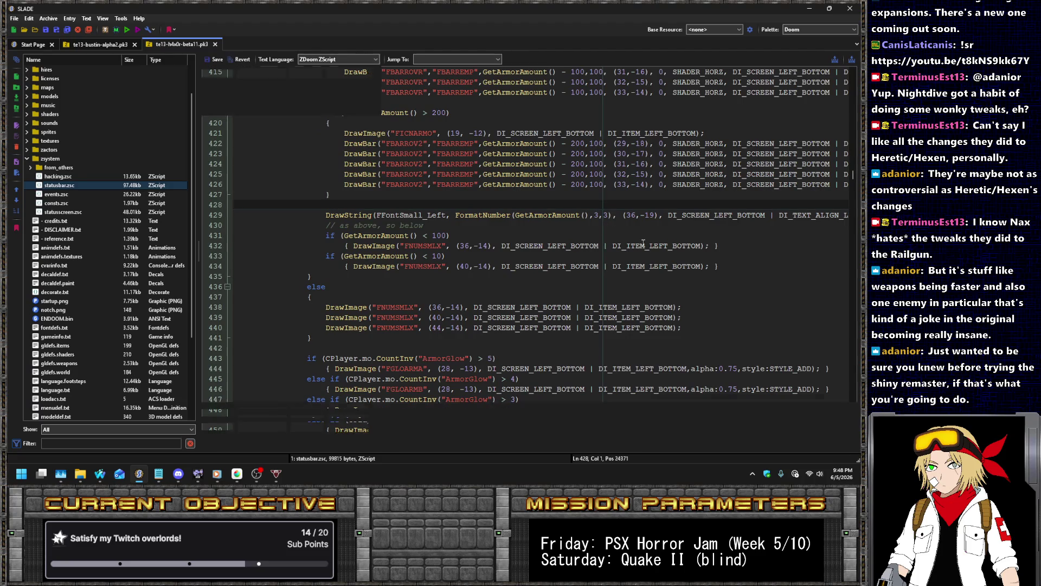
pyautogui.hotkey('ctrl', 'f')
pyautogui.press('Return')
pyautogui.press('Return')
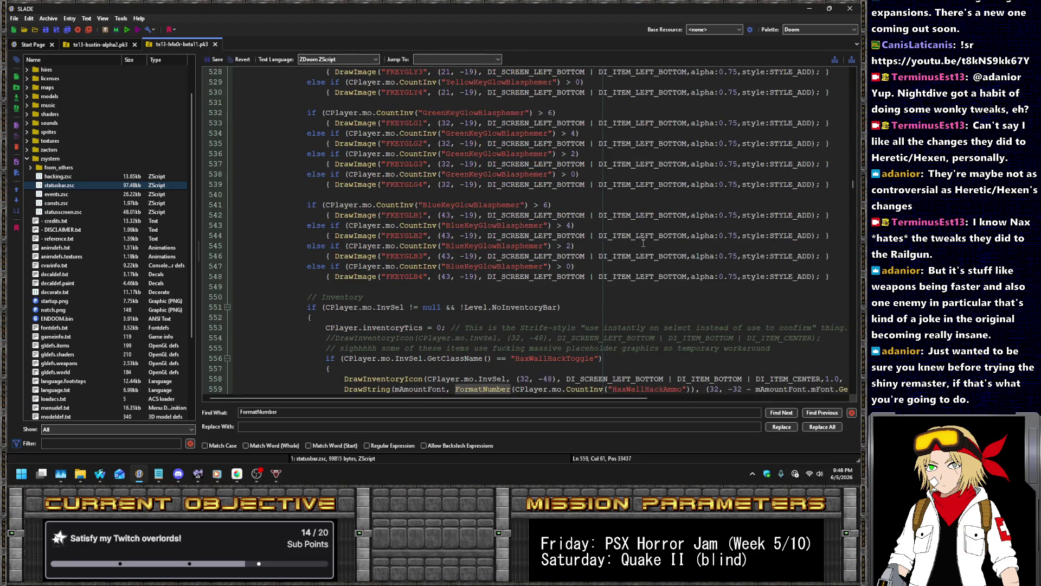
pyautogui.scroll(-3, 643, 244)
pyautogui.moveTo(692, 298); pyautogui.dragTo(514, 300)
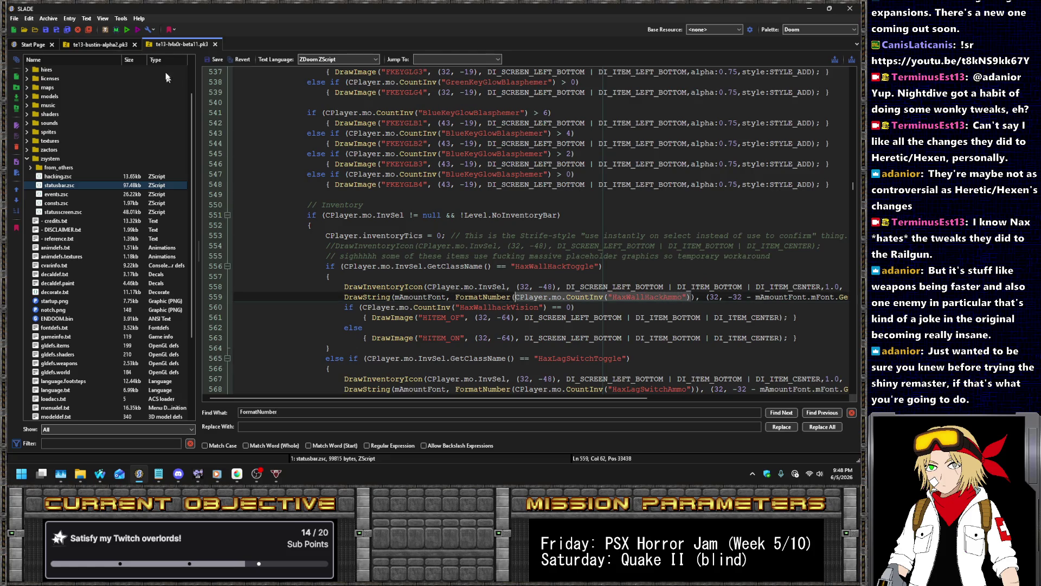
pyautogui.click(108, 46)
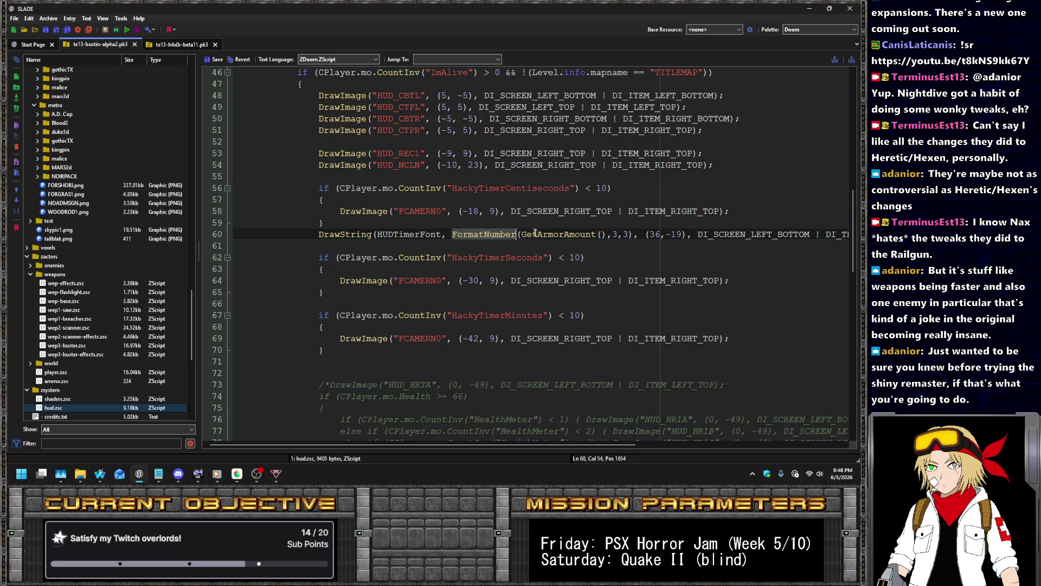
# - Replace GetArmorAmount(),3,3 with the CountInv call, counting HackyTimerCentiseconds instead of HaxWallHackAmmo
pyautogui.moveTo(521, 234); pyautogui.dragTo(630, 234)
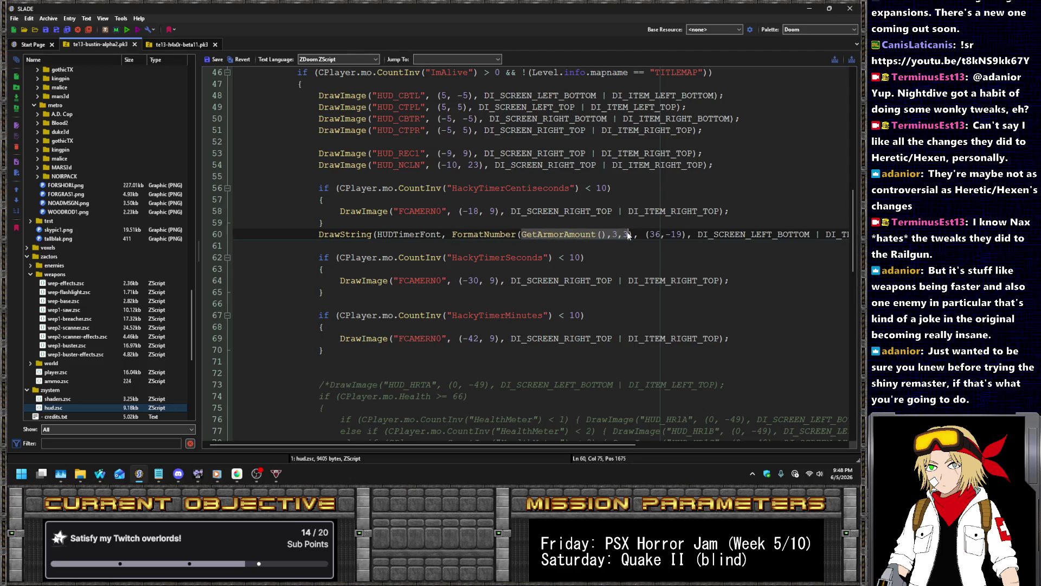
pyautogui.write('CPlayer.mo.CountInv("HaxWallHackAmmo")')
pyautogui.press('Left')
pyautogui.press('Left')
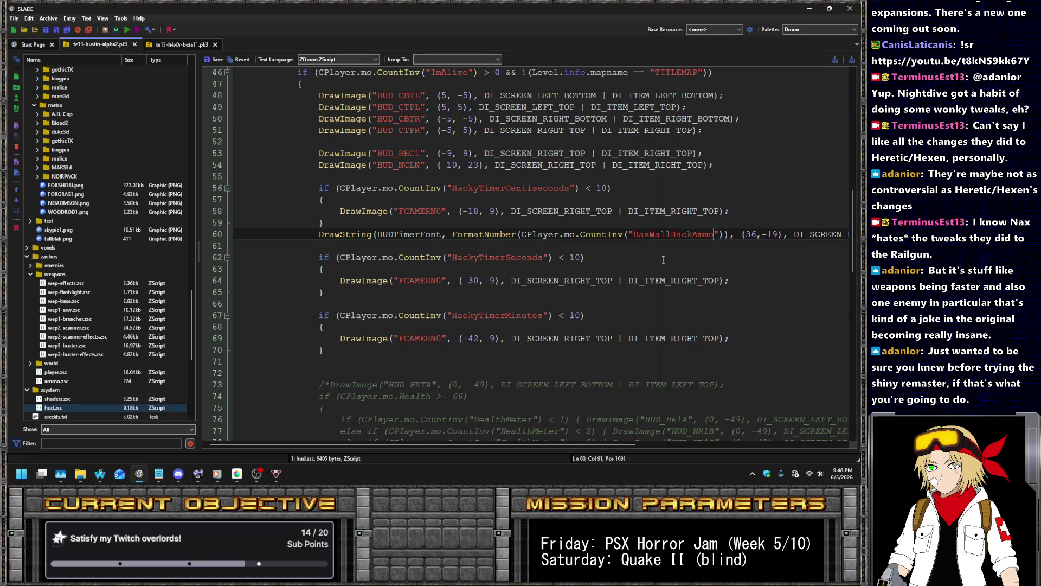
pyautogui.hotkey('ctrl', 'shift', 'Left')
pyautogui.write('HackyTimerSen')
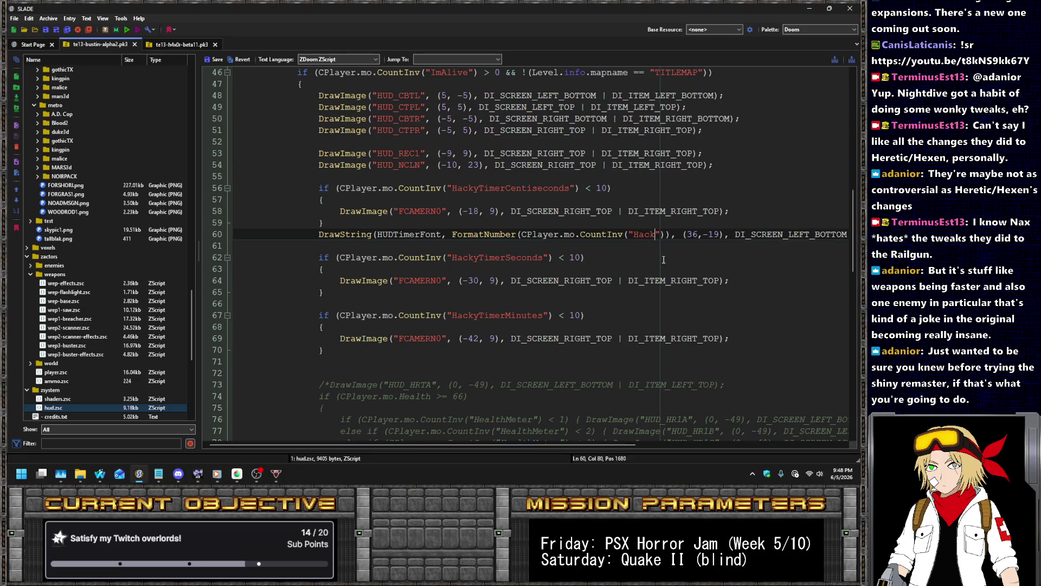
pyautogui.press('BackSpace')
pyautogui.press('BackSpace')
pyautogui.press('BackSpace')
pyautogui.write('Centiseconds')
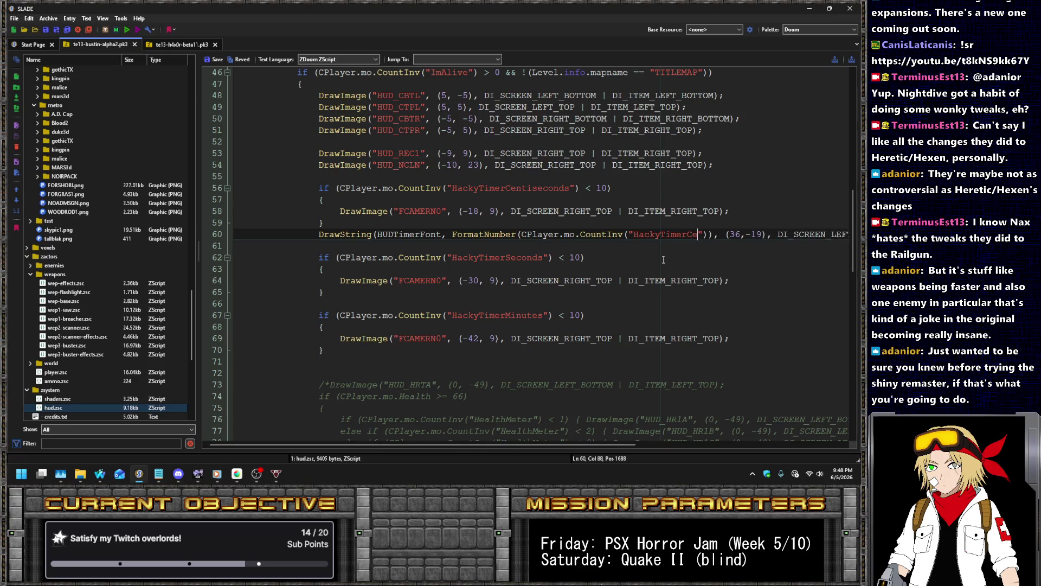
# - Change the DrawString vertical offset from -19 to -9
pyautogui.press('Right')
pyautogui.press('Right')
pyautogui.press('Right')
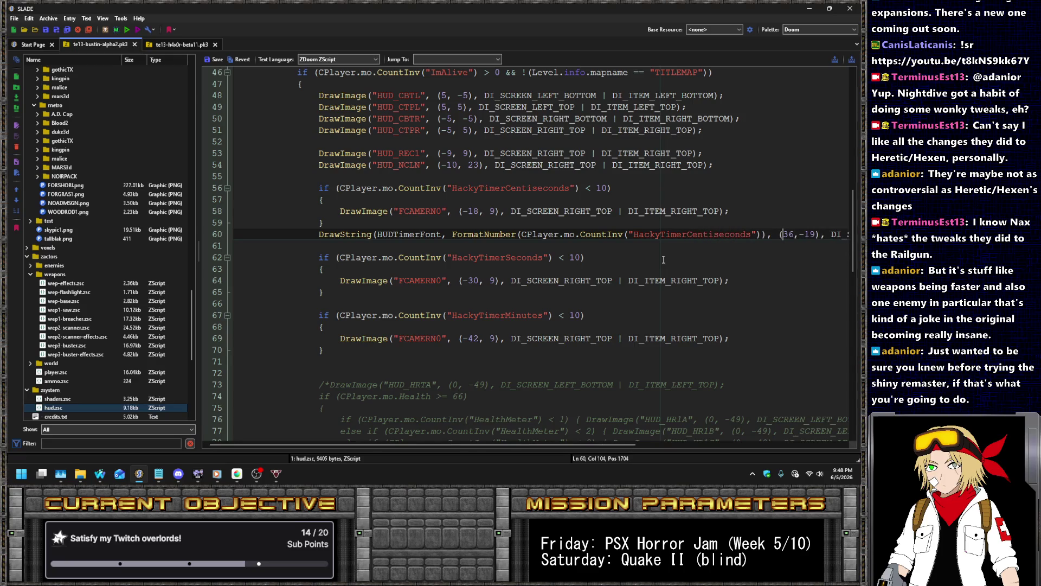
pyautogui.press('Delete')
pyautogui.write('9')
pyautogui.hotkey('shift', 'Left')
pyautogui.hotkey('shift', 'Left')
pyautogui.press('BackSpace')
pyautogui.press('Left')
pyautogui.moveTo(280, 444)
pyautogui.mouseDown()
pyautogui.moveTo(340, 444)
pyautogui.moveTo(295, 432)
pyautogui.moveTo(321, 425)
pyautogui.moveTo(288, 423)
pyautogui.mouseUp()
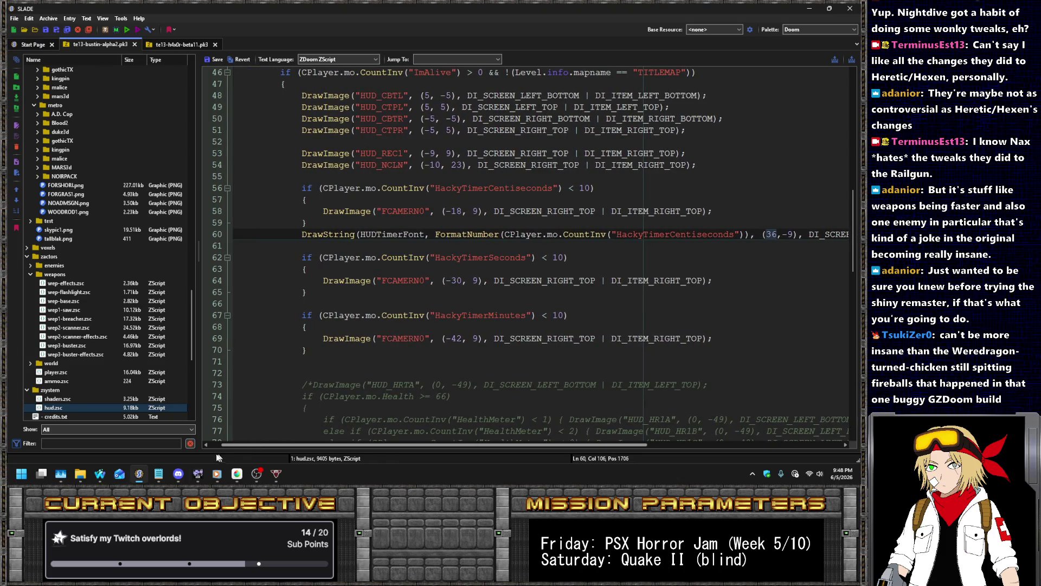
pyautogui.doubleClick(314, 234)
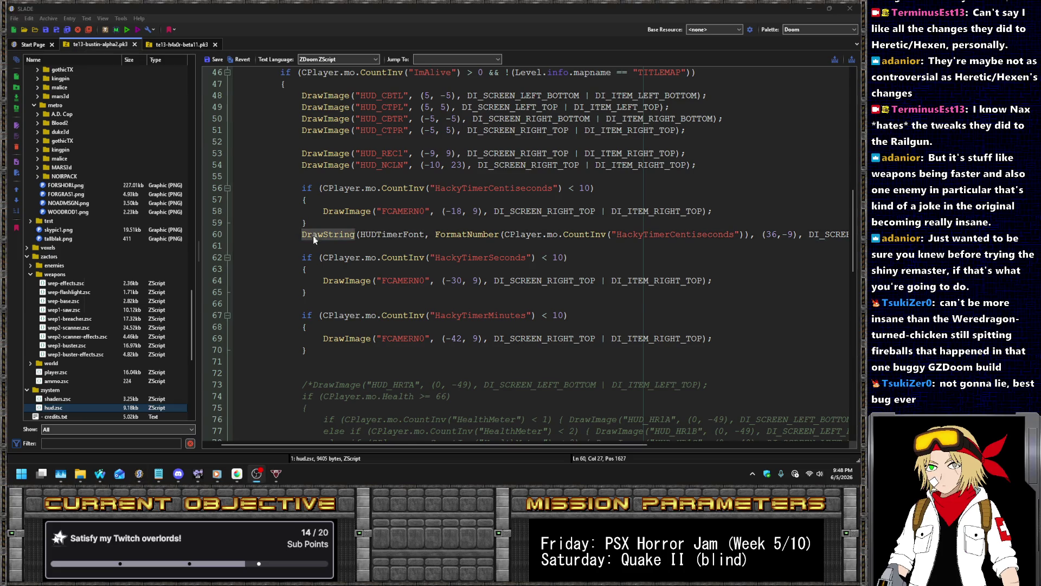
pyautogui.hotkey('alt', 'Tab')
pyautogui.hotkey('alt', 'Tab')
pyautogui.hotkey('alt', 'Tab')
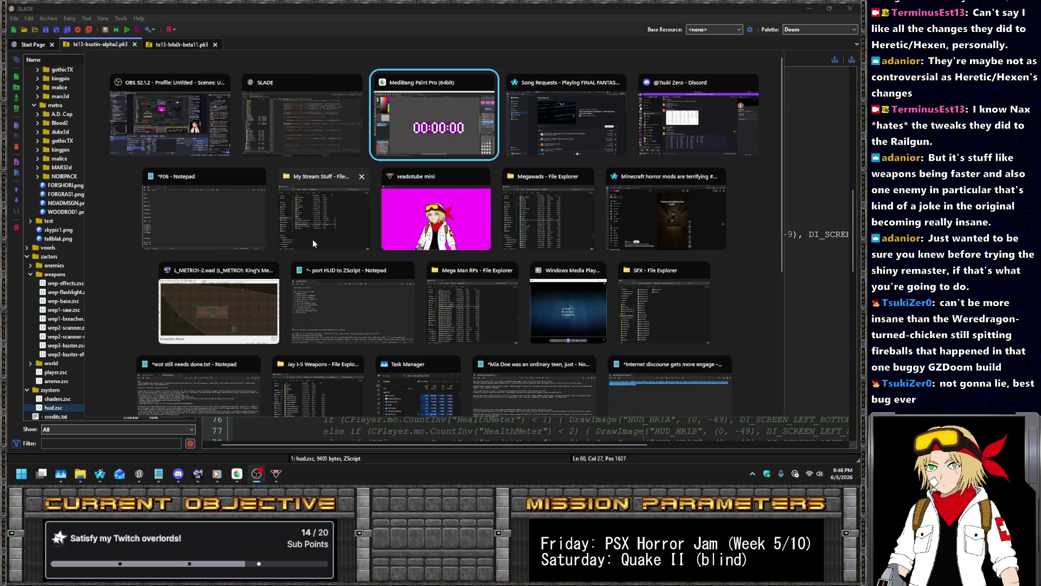
# - Load the ZDoom Wiki DrawString page in the browser
pyautogui.click(666, 11)
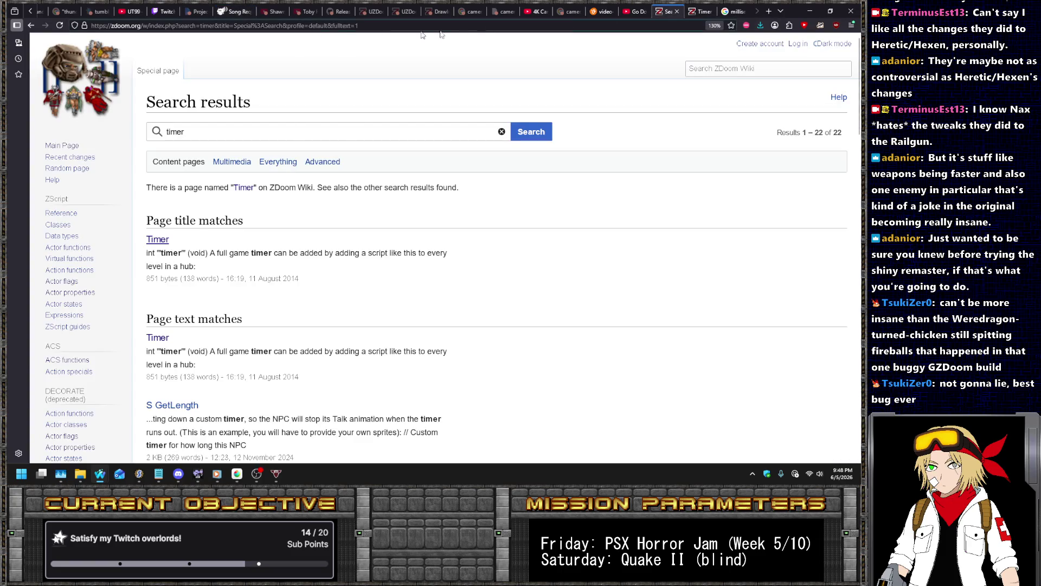
pyautogui.click(702, 11)
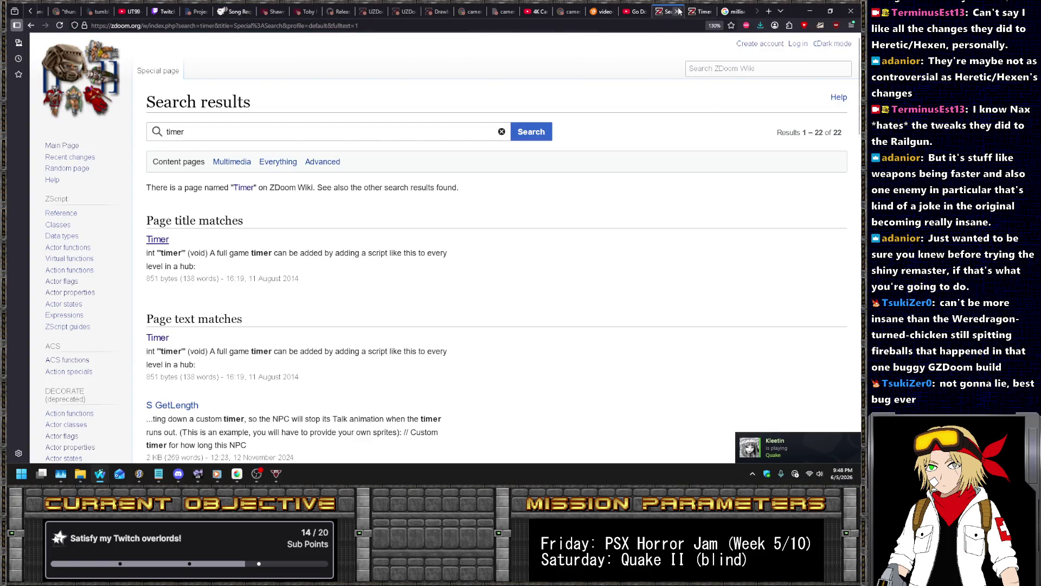
pyautogui.hotkey('ctrl', 'l')
pyautogui.write('title=Draw')
pyautogui.press('Return')
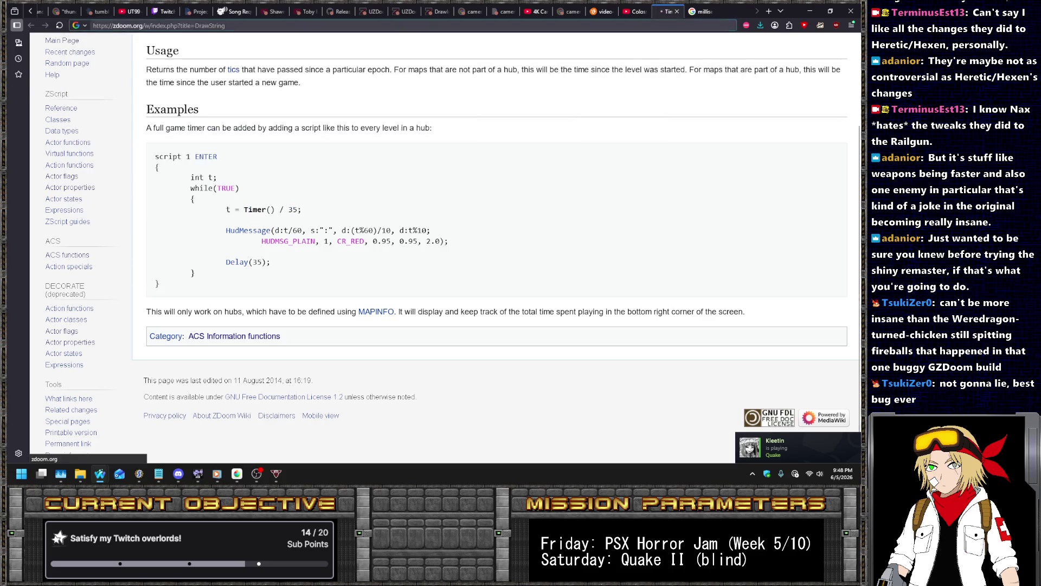
pyautogui.scroll(-5, 297, 304)
pyautogui.scroll(-2, 297, 304)
pyautogui.scroll(8, 302, 297)
# - Open DrawString (BaseStatusBar) and copy the DI_TEXT_ALIGN_RIGHT flag name
pyautogui.click(564, 139)
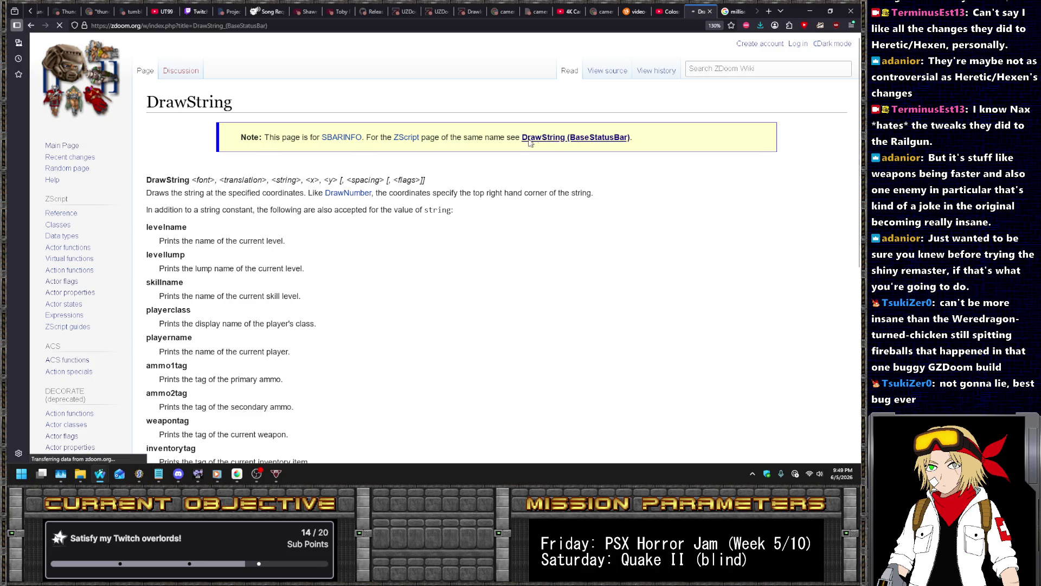
pyautogui.scroll(-3, 379, 238)
pyautogui.scroll(-2, 375, 241)
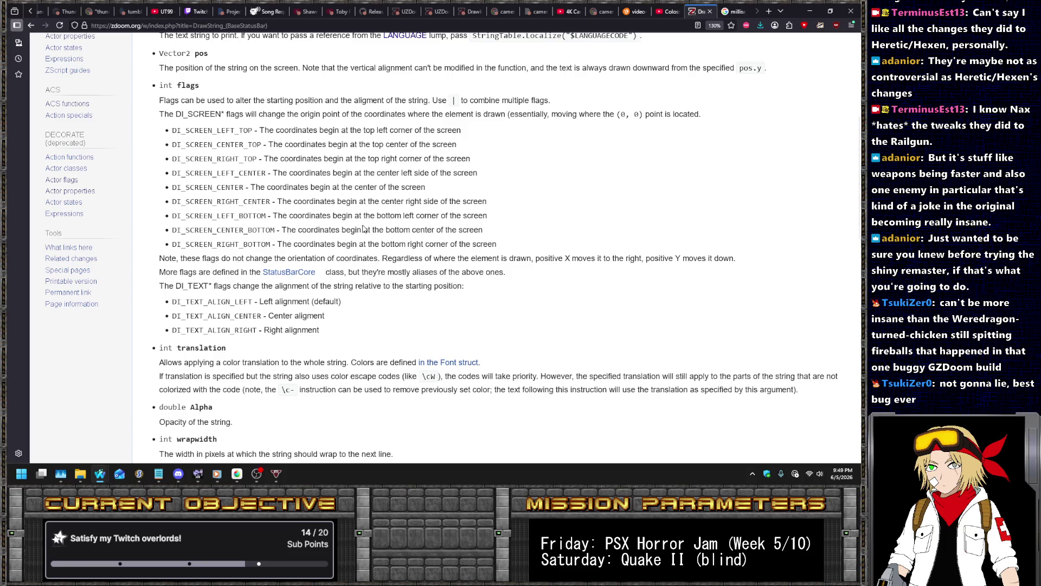
pyautogui.doubleClick(247, 329)
pyautogui.hotkey('ctrl', 'c')
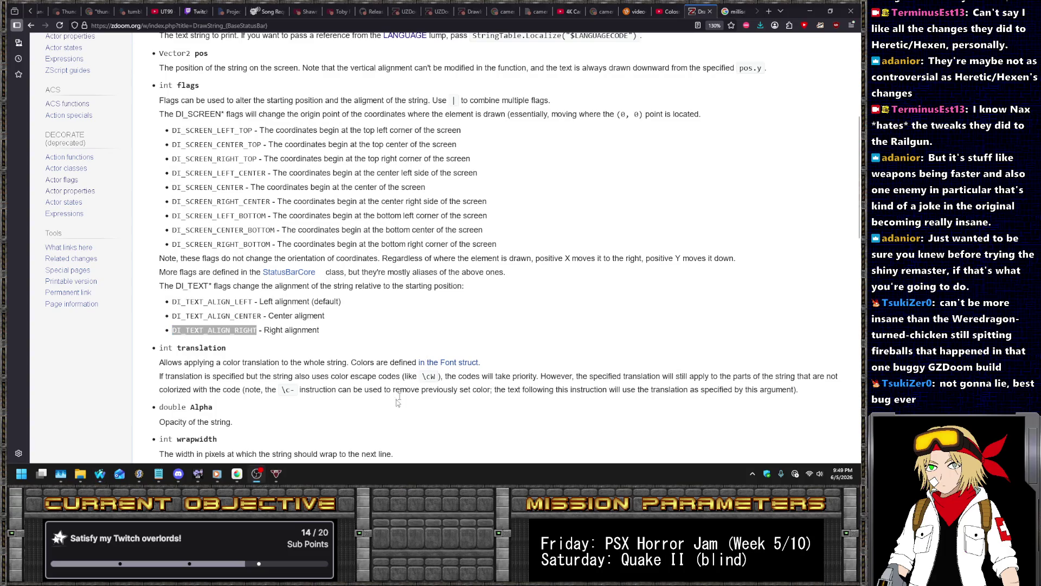
pyautogui.hotkey('alt', 'Tab')
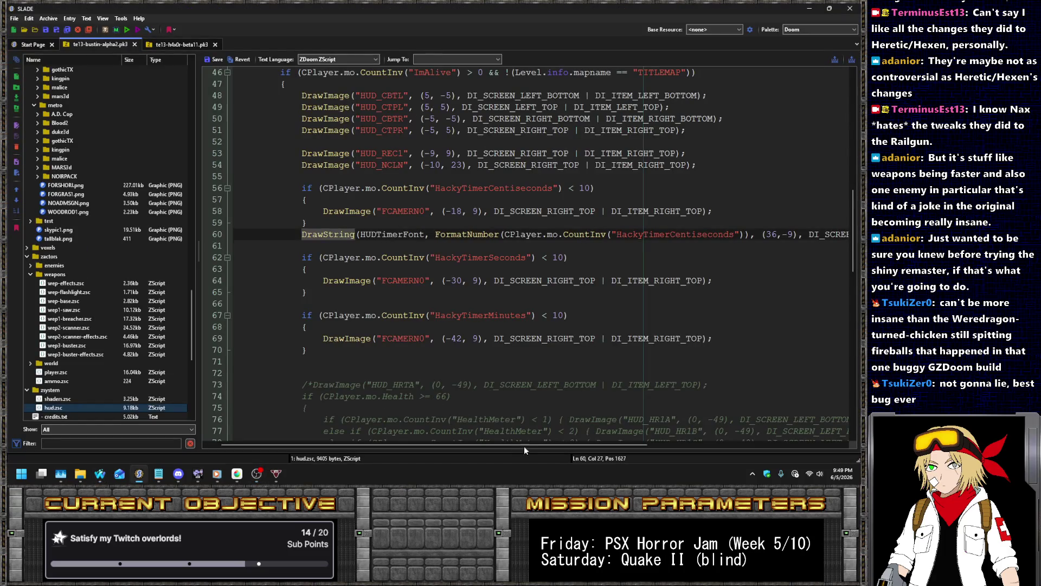
# - Make the centiseconds DrawString use DI_TEXT_ALIGN_RIGHT with x offset -13
pyautogui.moveTo(506, 444); pyautogui.dragTo(734, 438)
pyautogui.doubleClick(722, 236)
pyautogui.hotkey('ctrl', 'v')
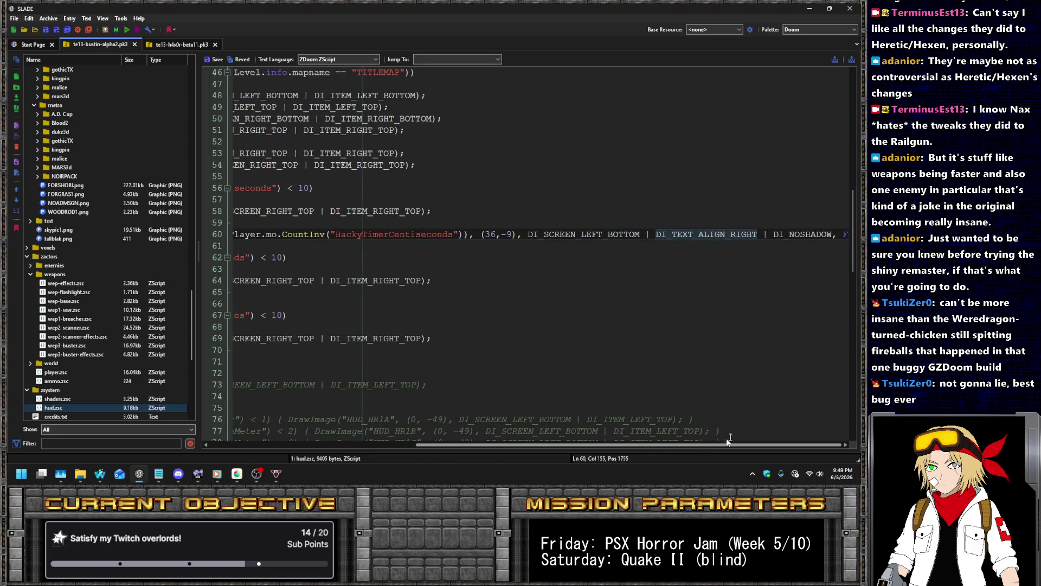
pyautogui.press('End')
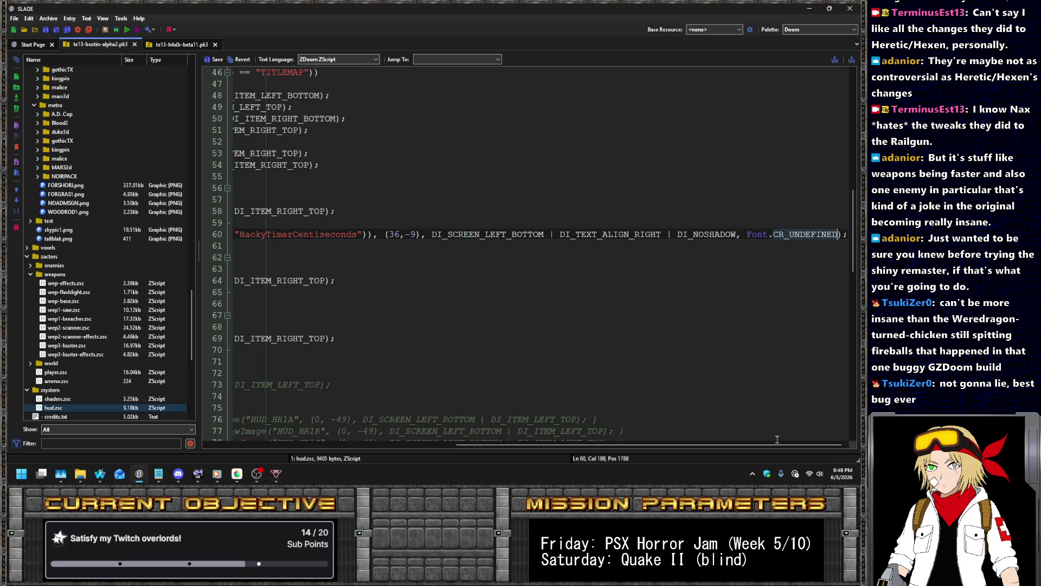
pyautogui.press('Home')
pyautogui.hotkey('ctrl', 'Right')
pyautogui.hotkey('ctrl', 'Right')
pyautogui.hotkey('ctrl', 'Right')
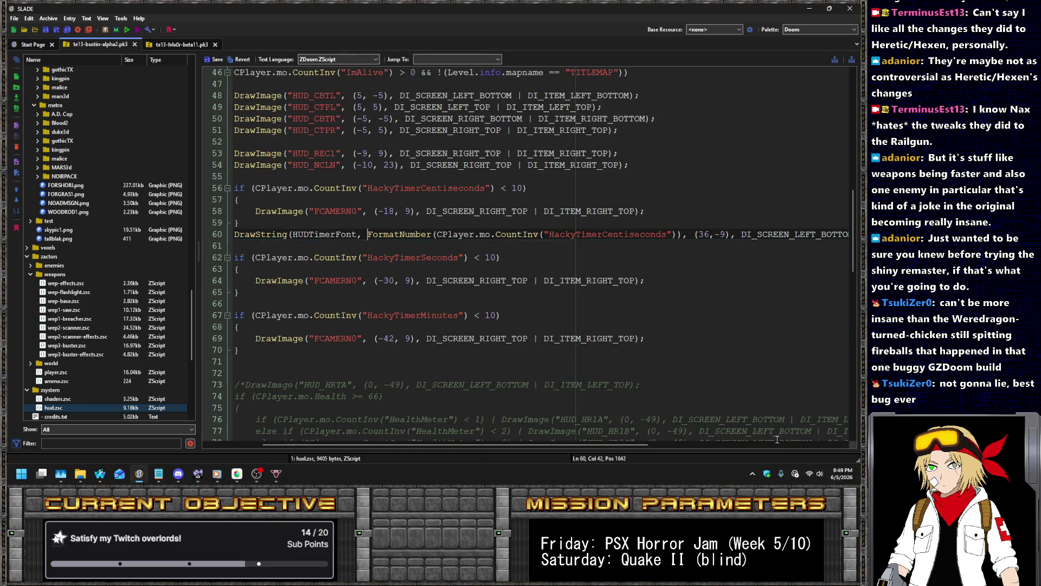
pyautogui.hotkey('ctrl', 'shift', 'Left')
pyautogui.write('-18')
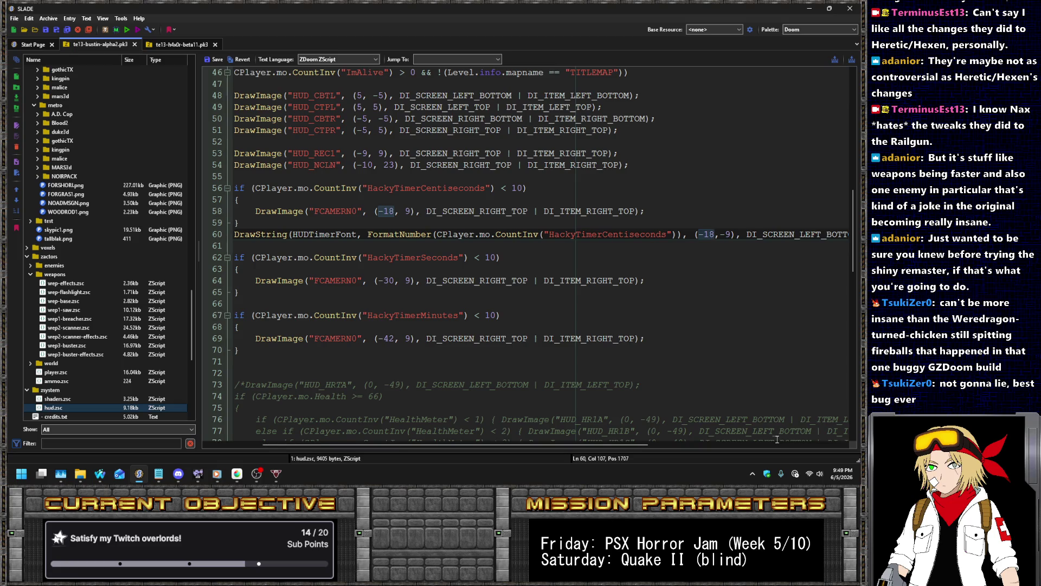
pyautogui.press('BackSpace')
pyautogui.write('3')
# - Duplicate it below the seconds block as a HackyTimerSeconds DrawString at x -25
pyautogui.press('End')
pyautogui.press('Up')
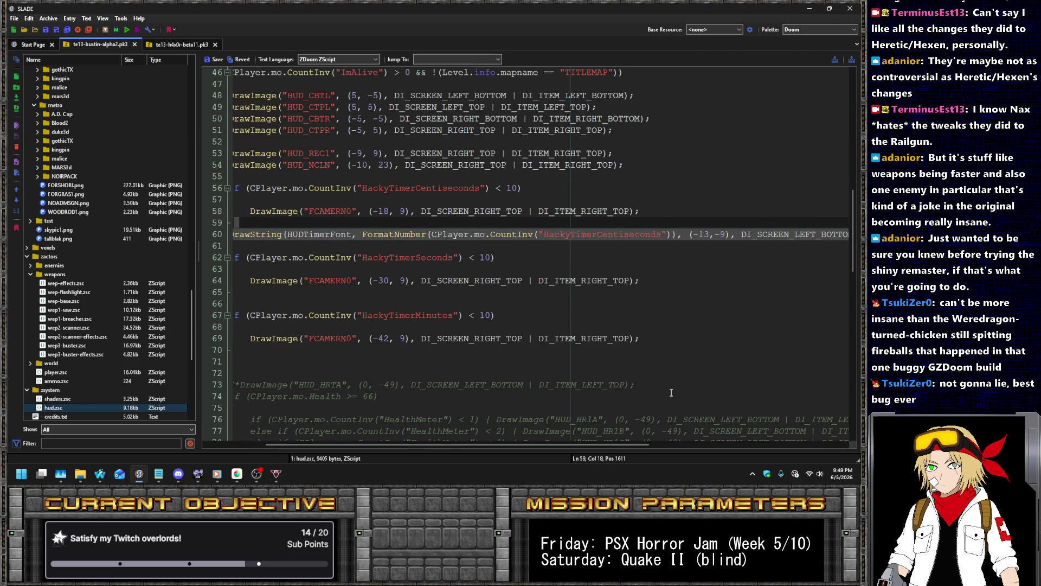
pyautogui.press('Down')
pyautogui.hotkey('ctrl', 'c')
pyautogui.press('Down')
pyautogui.press('Down')
pyautogui.press('Down')
pyautogui.press('End')
pyautogui.press('Return')
pyautogui.hotkey('ctrl', 'v')
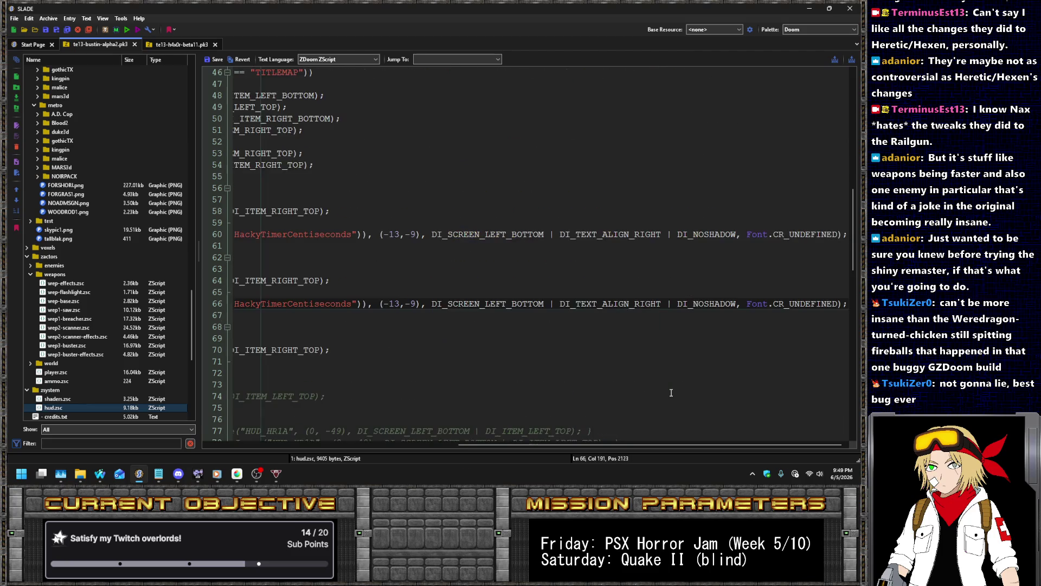
pyautogui.press('Home')
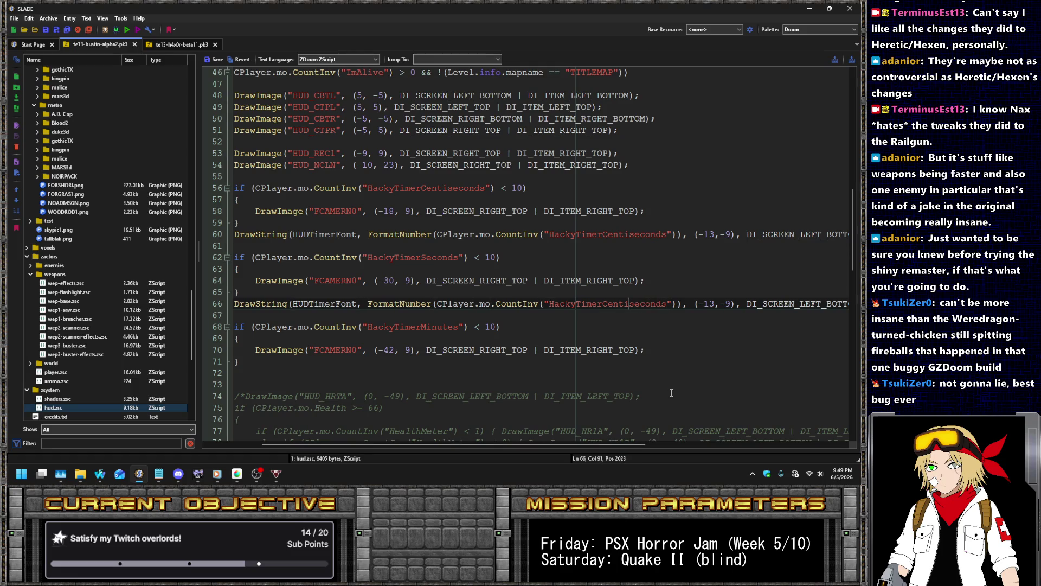
pyautogui.hotkey('shift', 'Left')
pyautogui.hotkey('shift', 'Left')
pyautogui.hotkey('shift', 'Left')
pyautogui.press('Delete')
pyautogui.write('S')
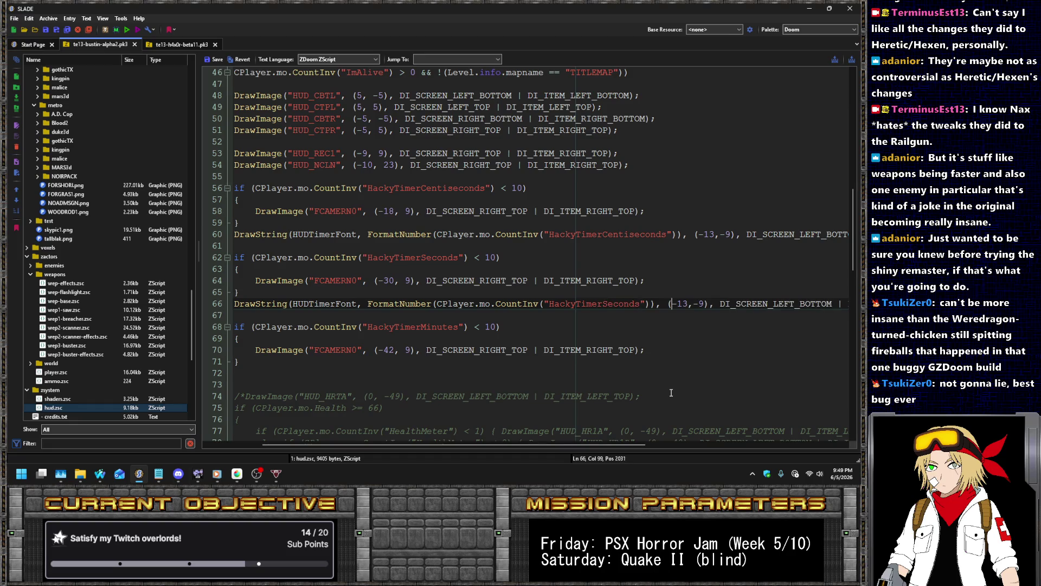
pyautogui.write('25')
# - Paste a copy of the seconds DrawString line after the minutes block
pyautogui.press('End')
pyautogui.press('Up')
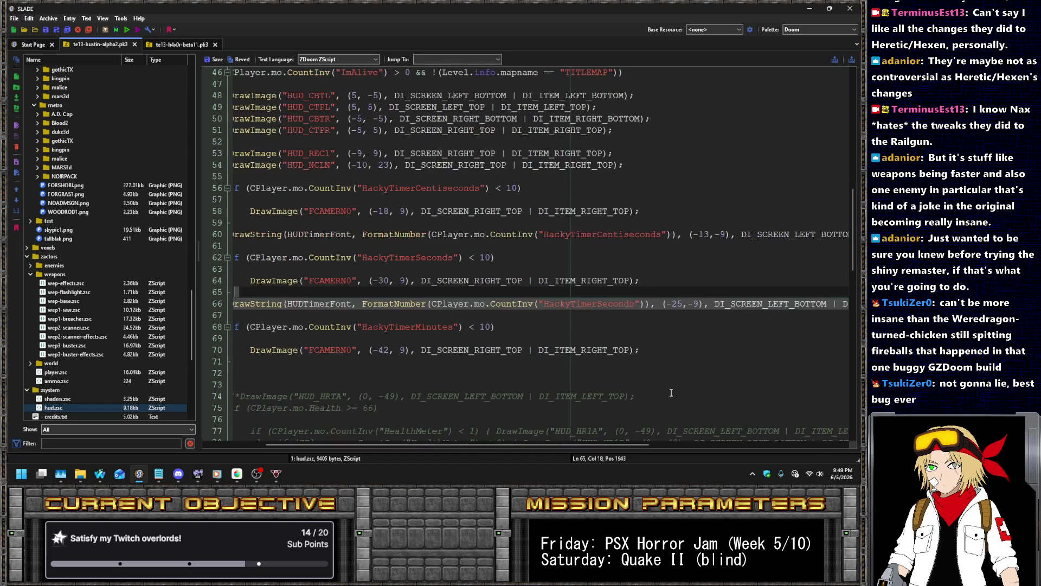
pyautogui.press('Down')
pyautogui.hotkey('ctrl', 'c')
pyautogui.press('Down')
pyautogui.press('Down')
pyautogui.press('Down')
pyautogui.press('End')
pyautogui.press('Return')
pyautogui.hotkey('ctrl', 'v')
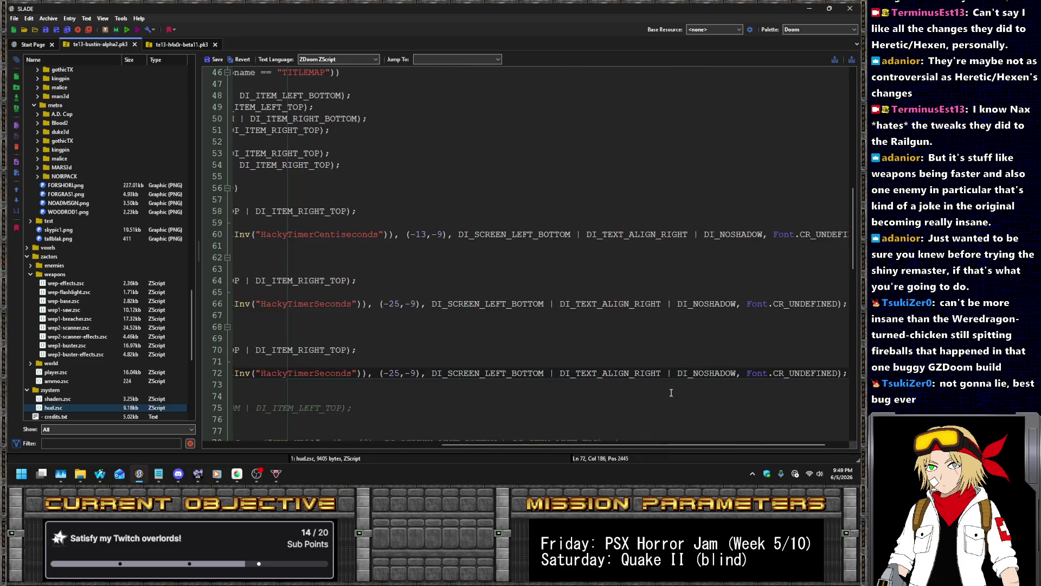
pyautogui.press('Home')
# - Collapse the minutes zero-padding if-block onto one indented line
pyautogui.press('Up')
pyautogui.press('Up')
pyautogui.press('Up')
pyautogui.press('End')
pyautogui.press('Delete')
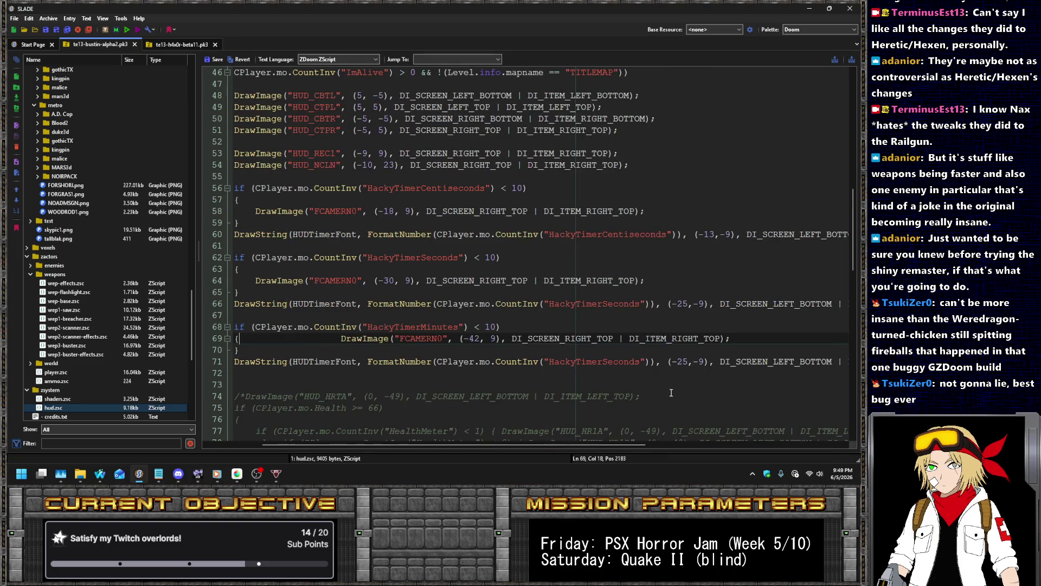
pyautogui.press('Delete')
pyautogui.press('Delete')
pyautogui.press('End')
pyautogui.press('Delete')
pyautogui.press('Home')
pyautogui.press('Tab')
# - Collapse the seconds and centiseconds zero-padding if-blocks onto single indented lines
pyautogui.press('Up')
pyautogui.press('Up')
pyautogui.press('Up')
pyautogui.press('End')
pyautogui.press('Delete')
pyautogui.press('Delete')
pyautogui.press('Delete')
pyautogui.press('Home')
pyautogui.press('Tab')
pyautogui.press('End')
pyautogui.press('Delete')
pyautogui.press('Up')
pyautogui.press('Up')
pyautogui.press('Up')
pyautogui.press('End')
pyautogui.press('Delete')
pyautogui.press('Delete')
pyautogui.press('Delete')
pyautogui.press('Delete')
pyautogui.press('Delete')
pyautogui.press('End')
pyautogui.press('Delete')
pyautogui.press('Home')
pyautogui.press('Tab')
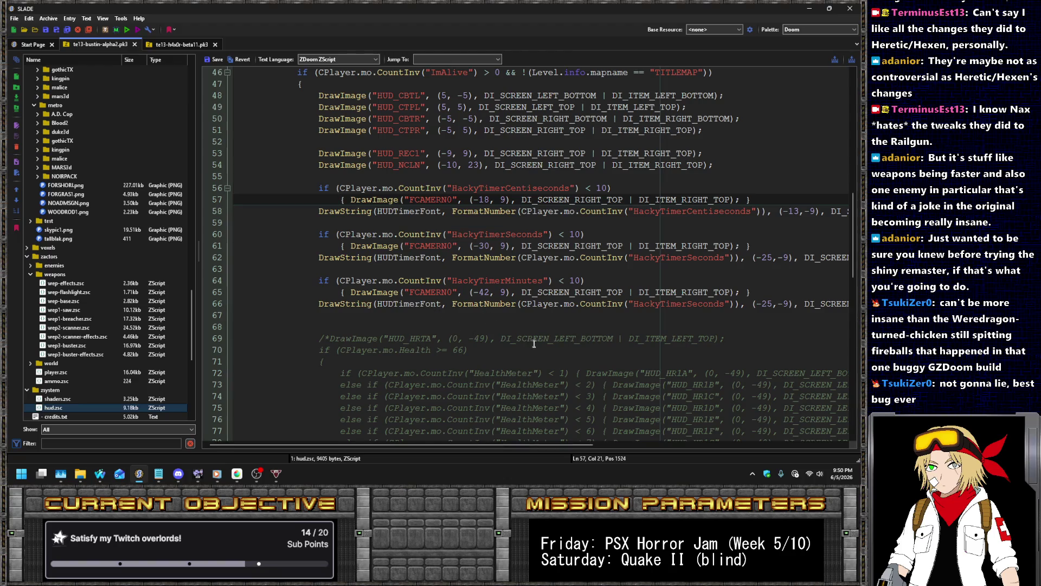
# - Make the new line draw HackyTimerMinutes at x -37 and save the entry
pyautogui.doubleClick(684, 303)
pyautogui.write('HackyTimerMinutes')
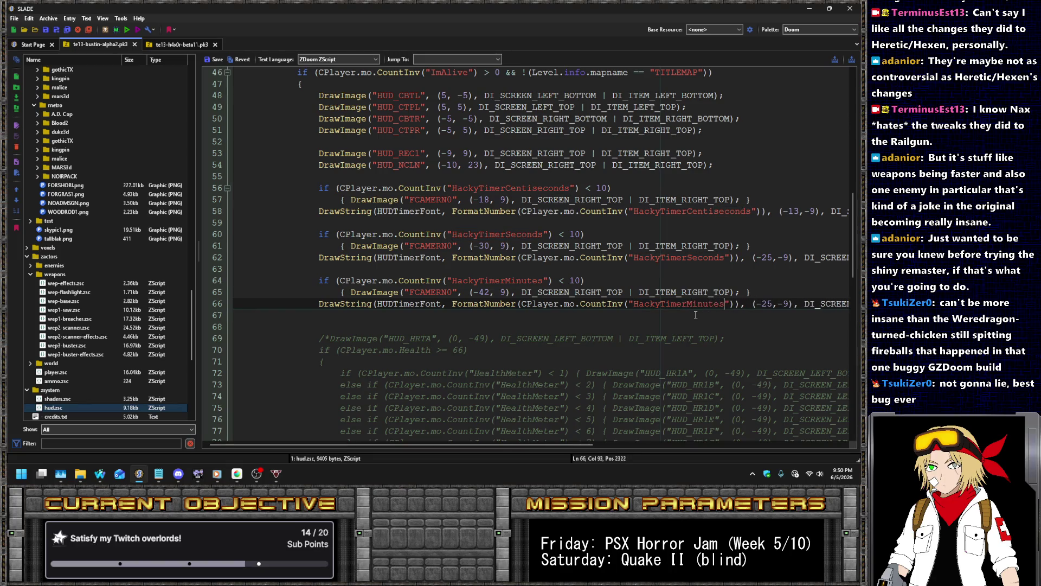
pyautogui.click(764, 305)
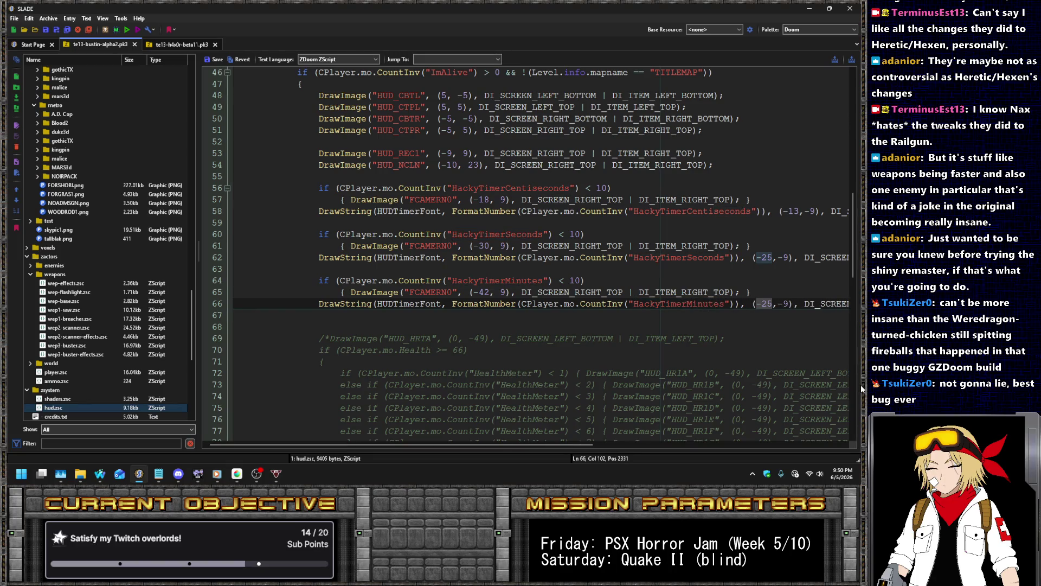
pyautogui.press('BackSpace')
pyautogui.write('37')
pyautogui.press('Delete')
pyautogui.press('End')
pyautogui.press('Home')
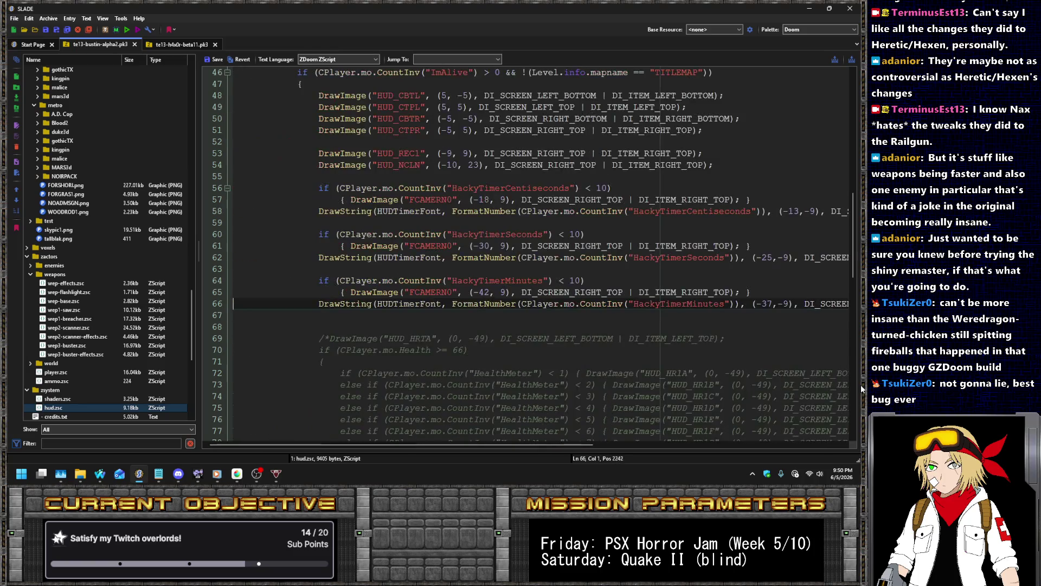
pyautogui.click(214, 59)
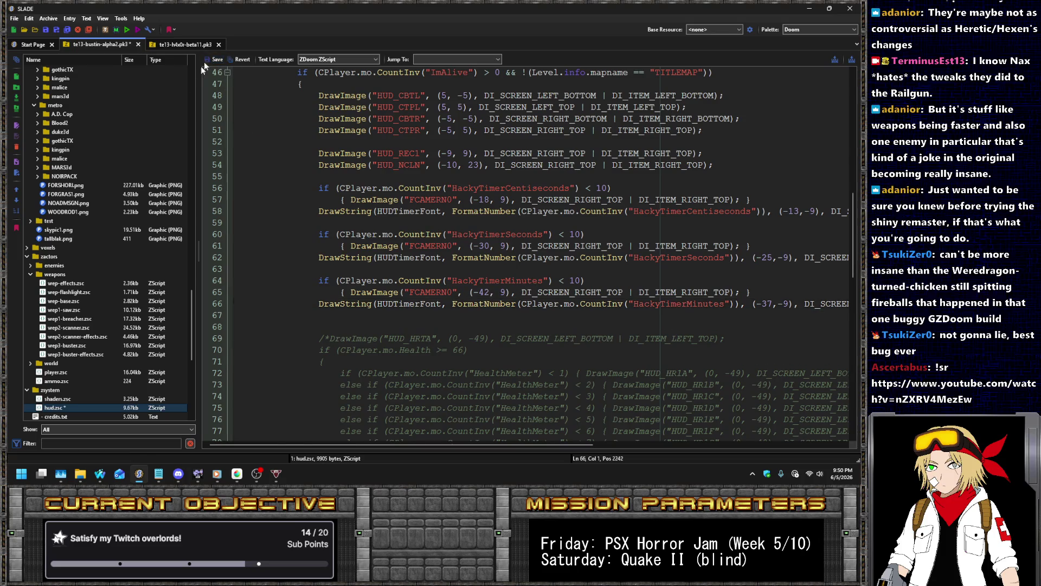
# - Save te13-bustin-alpha2.pk3 and run it in UZDoom
pyautogui.hotkey('ctrl', 's')
pyautogui.click(126, 30)
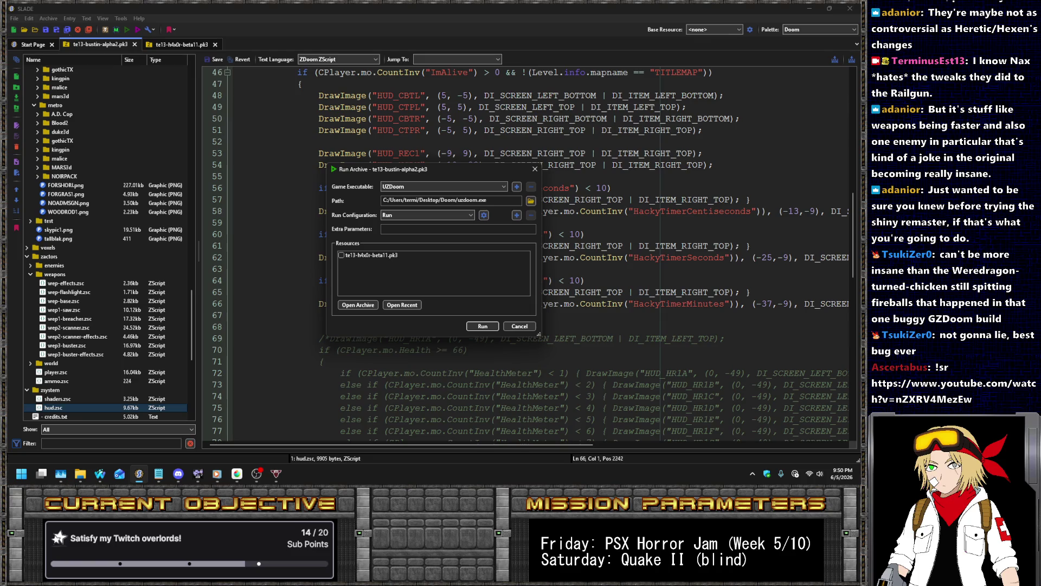
pyautogui.click(489, 325)
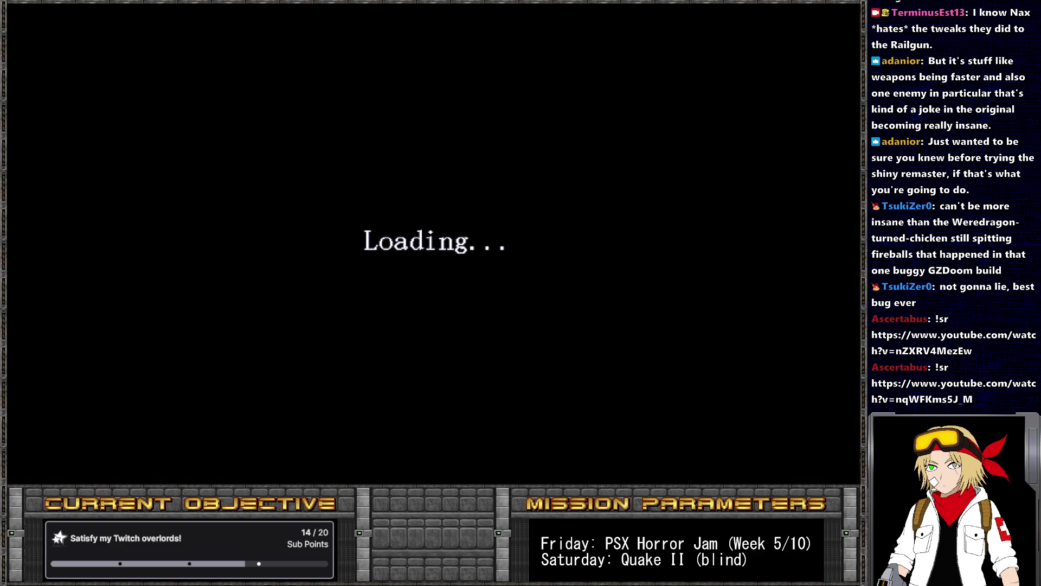
# - Start a new UZDoom game to view the REC HUD timer, then return to hud.zsc
pyautogui.press('Escape')
pyautogui.press('Return')
pyautogui.press('Return')
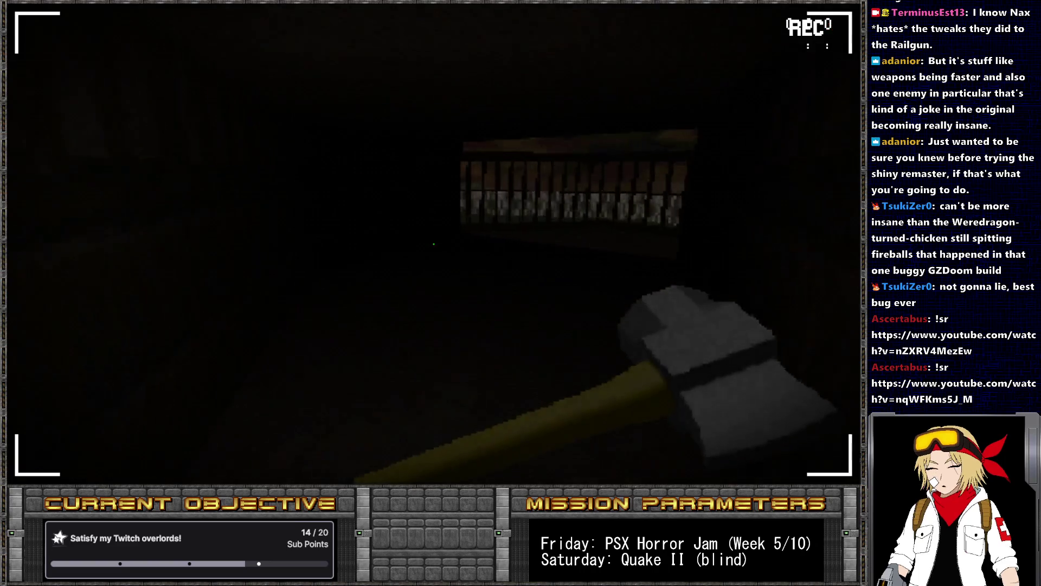
pyautogui.moveTo(434, 244)
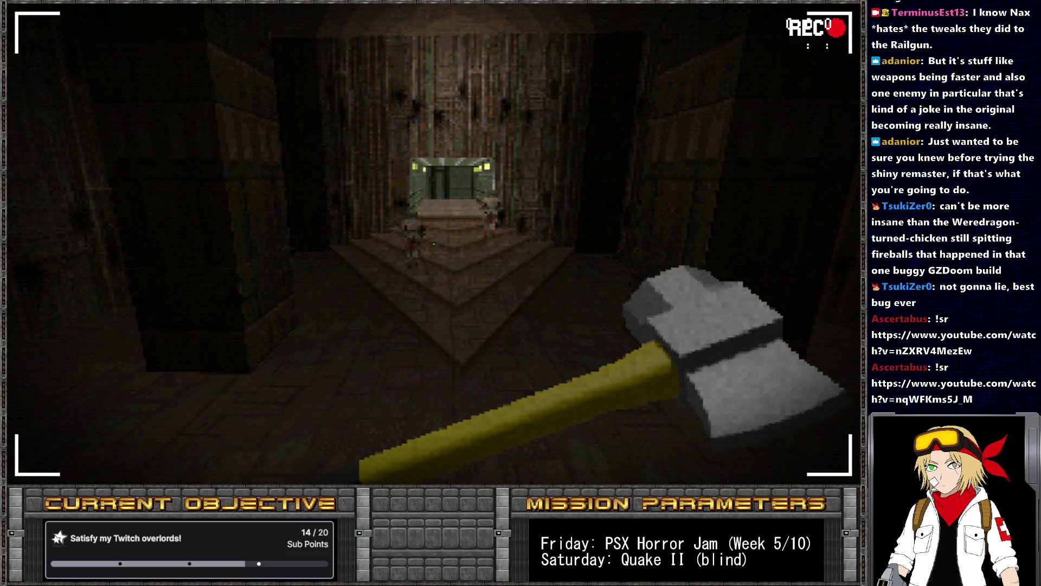
pyautogui.hotkey('alt', 'Tab')
pyautogui.scroll(2, 435, 447)
pyautogui.moveTo(441, 446); pyautogui.dragTo(487, 441)
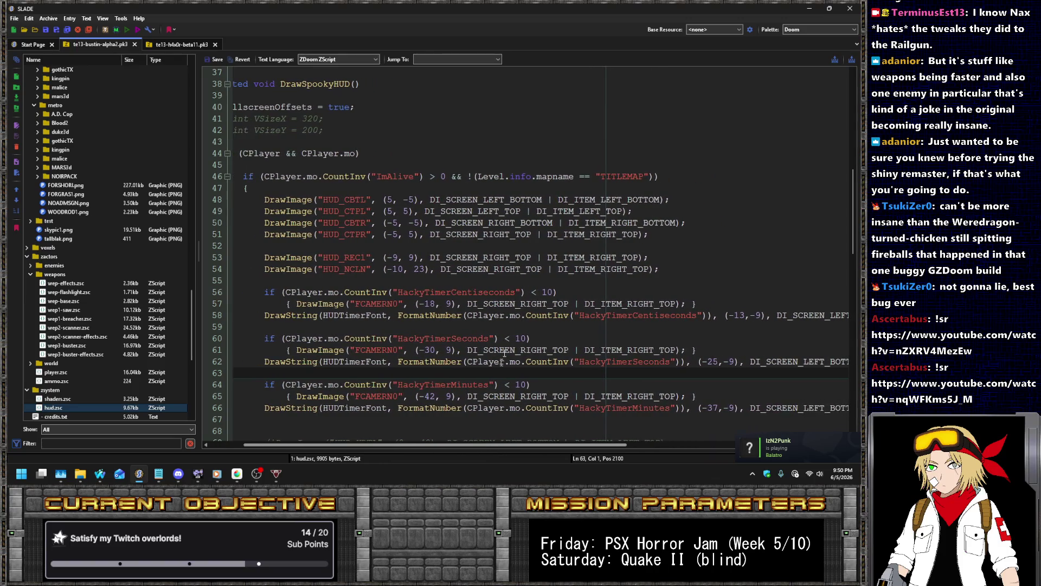
# - Change the y offset of the three padding-zero images from 9 to 23
pyautogui.click(553, 304)
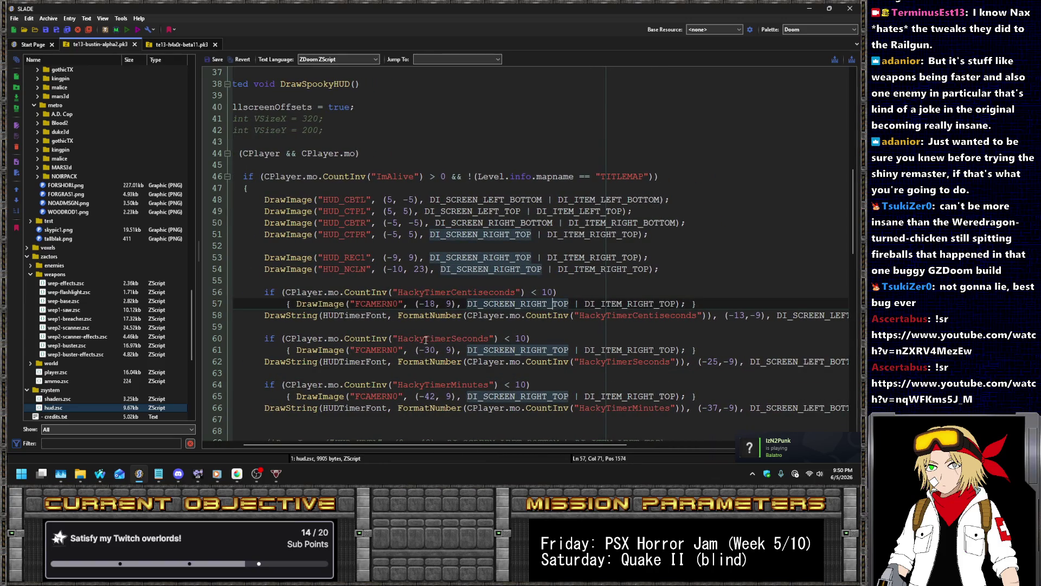
pyautogui.click(452, 304)
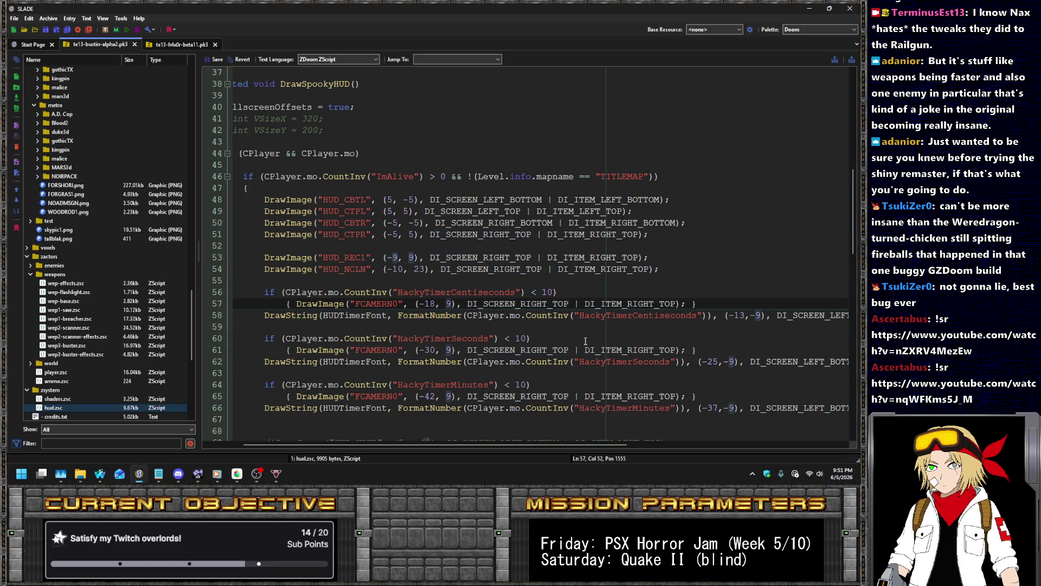
pyautogui.press('Delete')
pyautogui.write('23')
pyautogui.press('Down')
pyautogui.press('Down')
pyautogui.press('Down')
pyautogui.press('BackSpace')
pyautogui.write('23')
pyautogui.press('Down')
pyautogui.press('Down')
pyautogui.press('Down')
pyautogui.press('BackSpace')
pyautogui.write('23')
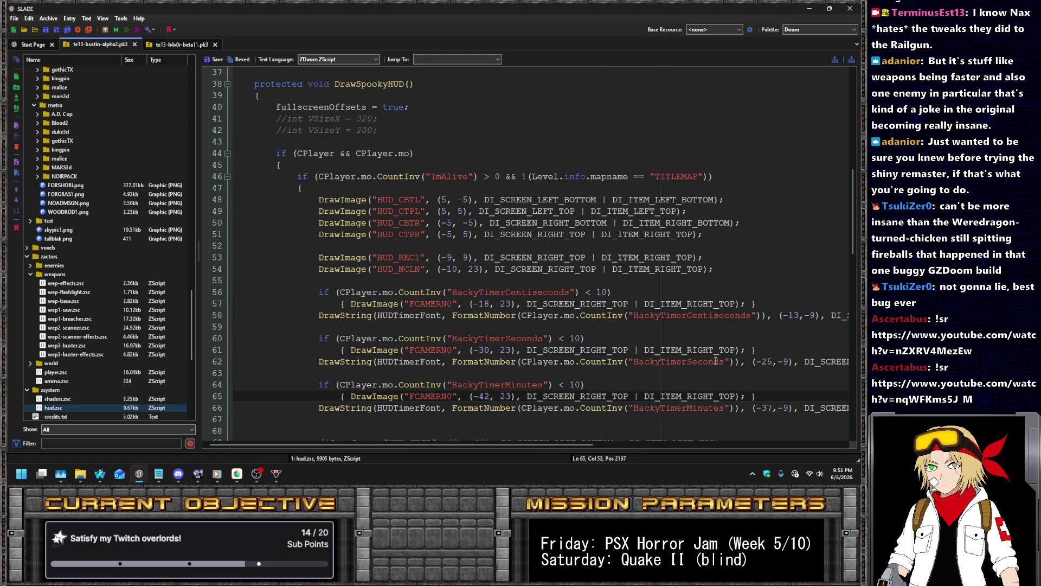
# - Change the y offset of the minutes, seconds and centiseconds strings from 9 to 23
pyautogui.click(790, 408)
pyautogui.press('BackSpace')
pyautogui.write('23')
pyautogui.press('Up')
pyautogui.press('Up')
pyautogui.press('Up')
pyautogui.press('Up')
pyautogui.write('23')
pyautogui.press('Up')
pyautogui.press('Up')
pyautogui.press('Up')
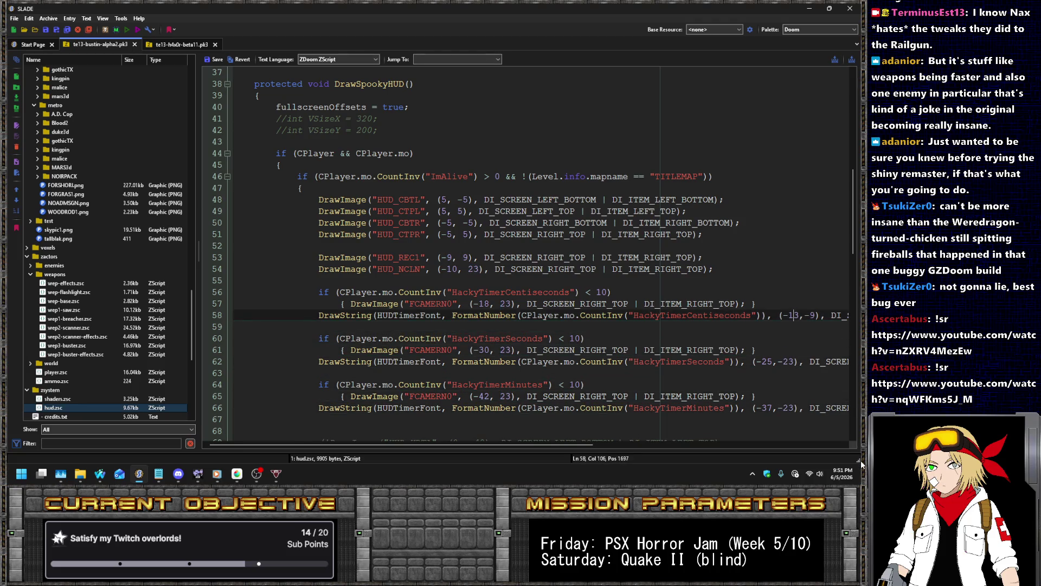
pyautogui.press('Right')
pyautogui.press('Right')
pyautogui.hotkey('shift', 'Right')
pyautogui.write('23')
pyautogui.press('Home')
# - Set the three padding images' item anchor to DI_ITEM_LEFT_TOP
pyautogui.scroll(-4, 335, 131)
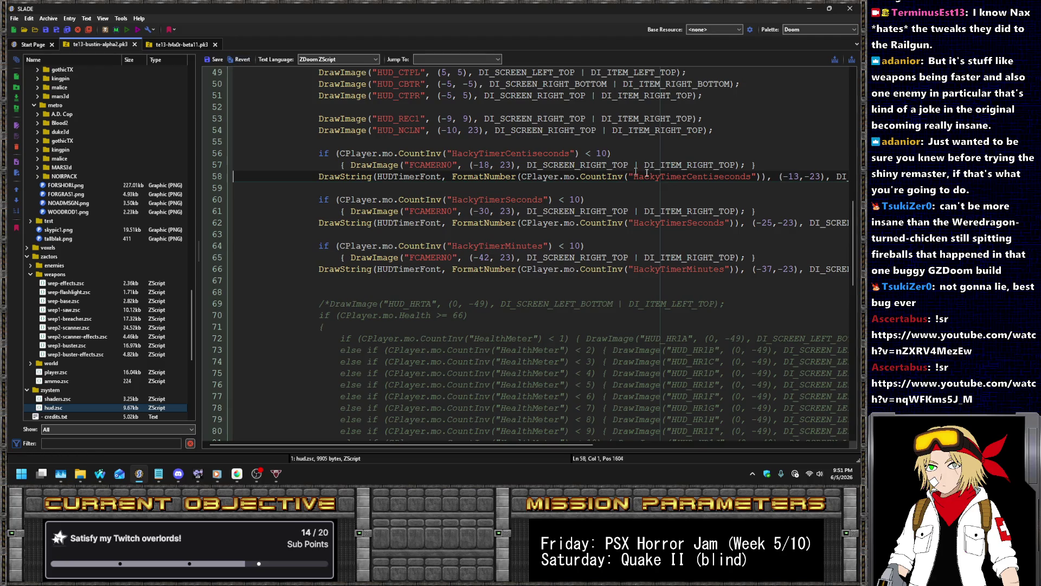
pyautogui.moveTo(688, 164); pyautogui.dragTo(711, 165)
pyautogui.write('L')
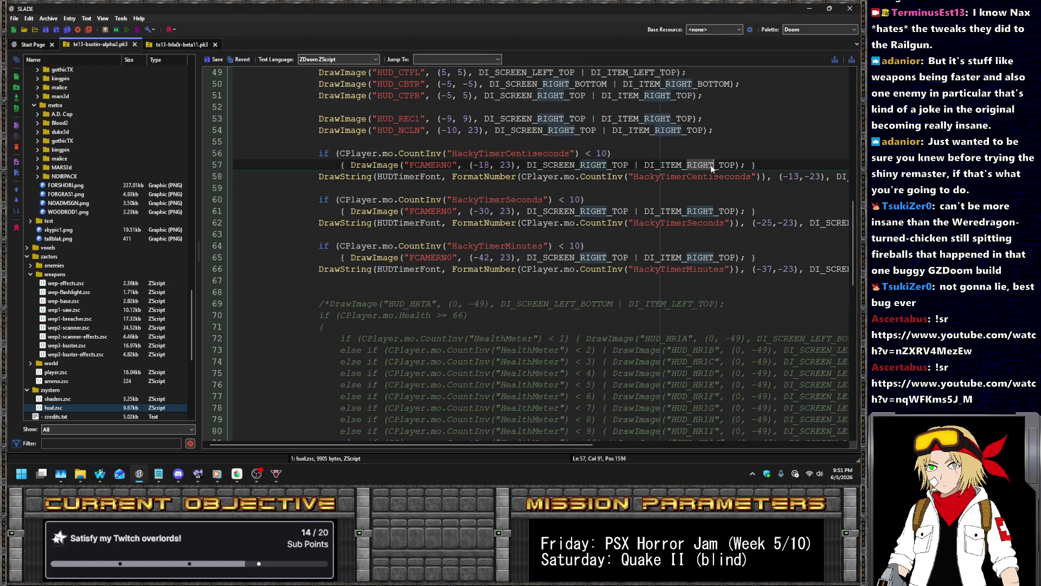
pyautogui.press('Down')
pyautogui.press('Down')
pyautogui.press('Down')
pyautogui.hotkey('shift', 'Right')
pyautogui.hotkey('shift', 'Right')
pyautogui.hotkey('shift', 'Right')
pyautogui.write('LEFT')
pyautogui.press('Down')
pyautogui.press('Down')
pyautogui.press('Down')
pyautogui.press('Left')
pyautogui.press('Left')
pyautogui.press('Left')
pyautogui.hotkey('shift', 'Right')
pyautogui.hotkey('shift', 'Right')
pyautogui.hotkey('shift', 'Right')
pyautogui.write('LEFT')
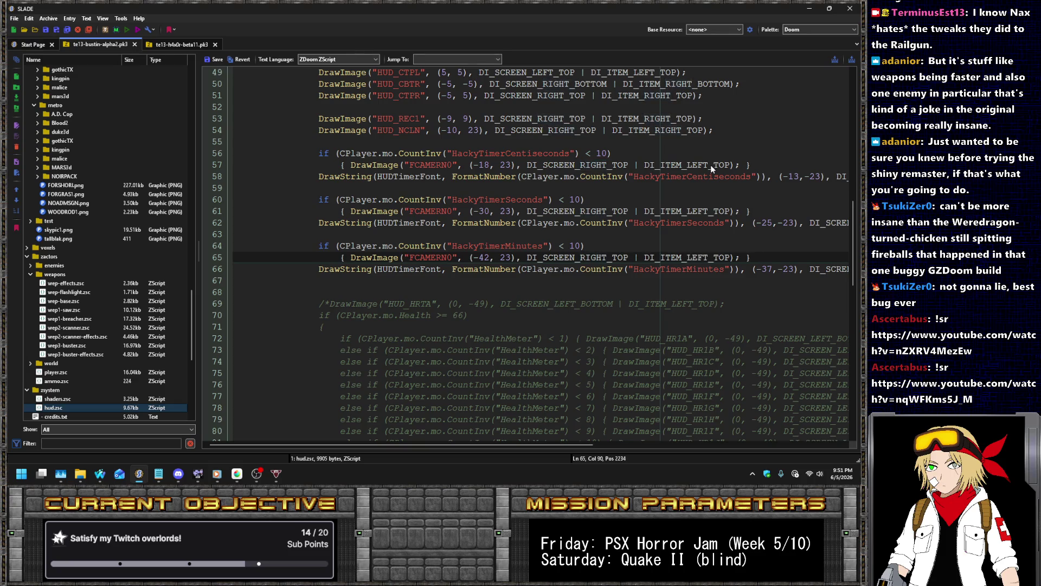
pyautogui.press('Down')
pyautogui.press('End')
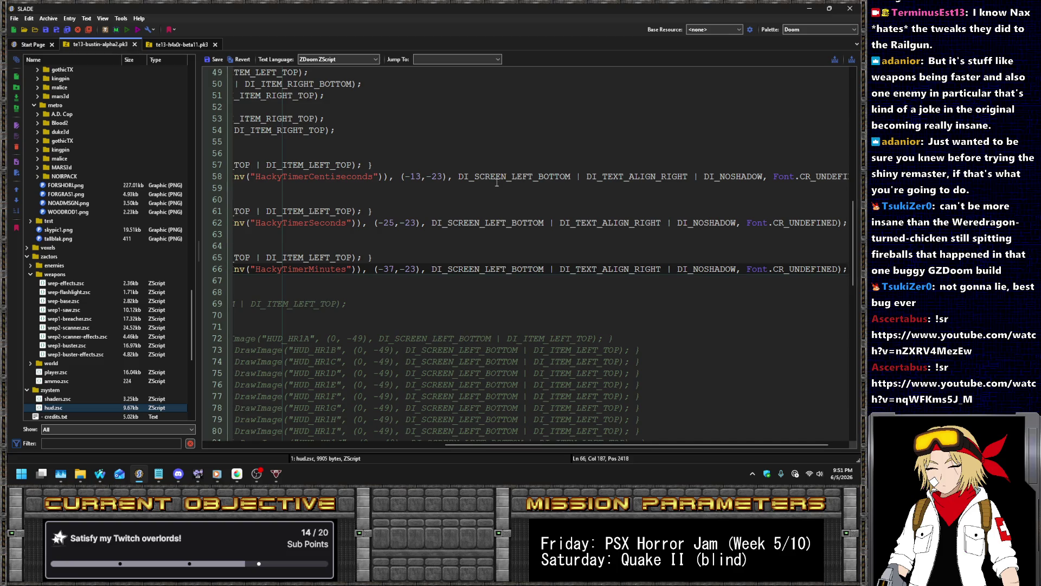
# - Replace DI_SCREEN_LEFT_BOTTOM with DI_SCREEN_RIGHT_TOP on all three timer strings and save
pyautogui.moveTo(512, 177); pyautogui.dragTo(571, 176)
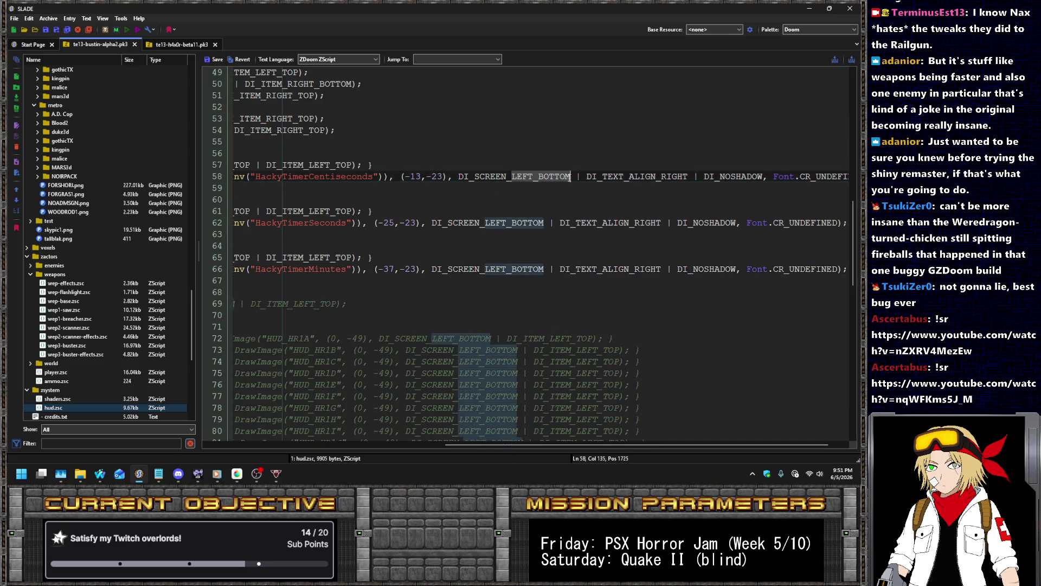
pyautogui.write('RIGHT_TOP')
pyautogui.hotkey('ctrl', 'shift', 'Left')
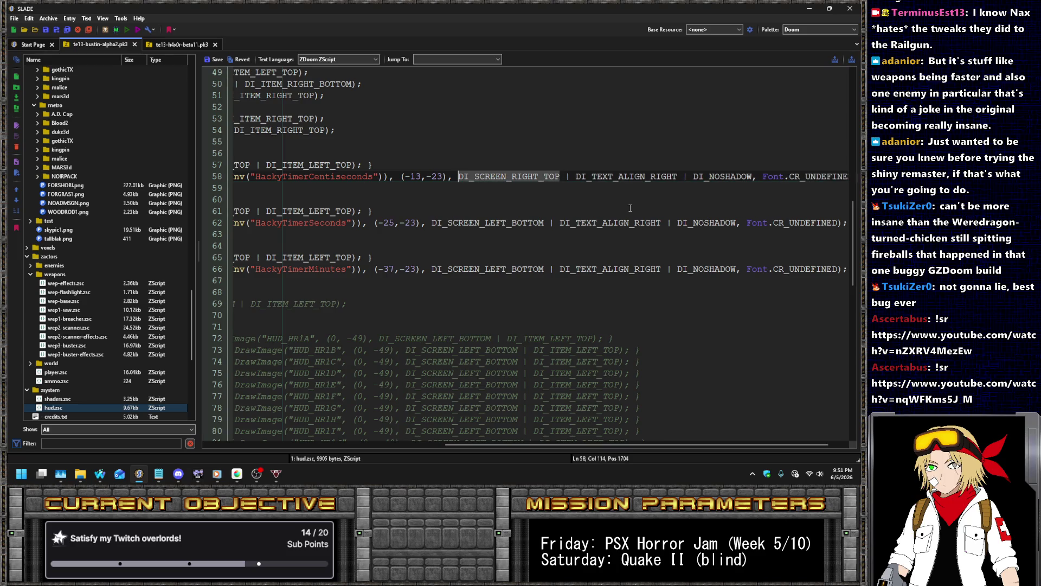
pyautogui.hotkey('ctrl', 'c')
pyautogui.doubleClick(508, 223)
pyautogui.hotkey('ctrl', 'v')
pyautogui.doubleClick(507, 269)
pyautogui.hotkey('ctrl', 'v')
pyautogui.click(212, 59)
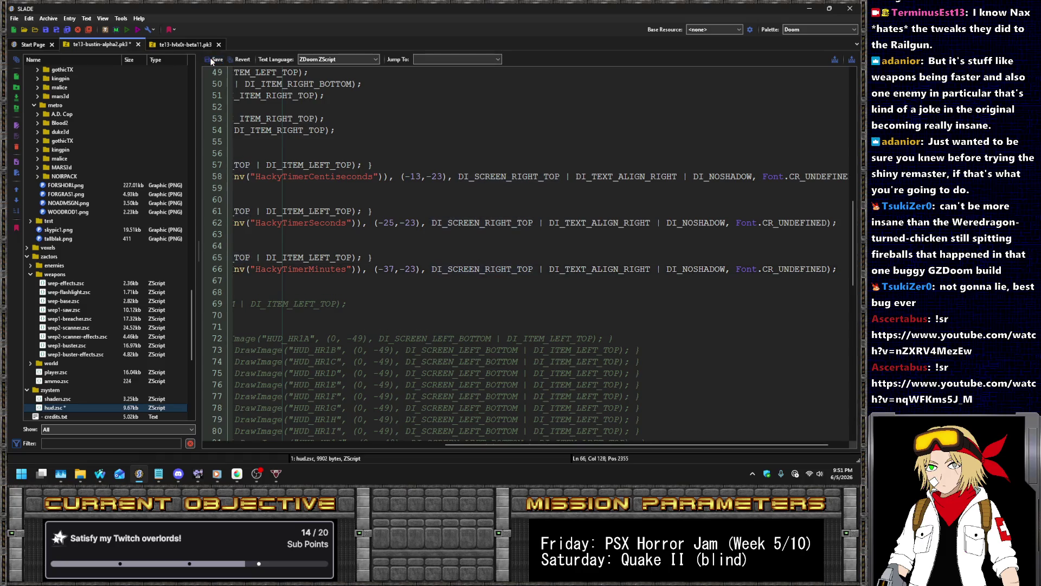
pyautogui.click(127, 30)
# - Launch the archive in UZDoom and fight down the lit corridor toward the railing
pyautogui.press('Return')
pyautogui.press('Return')
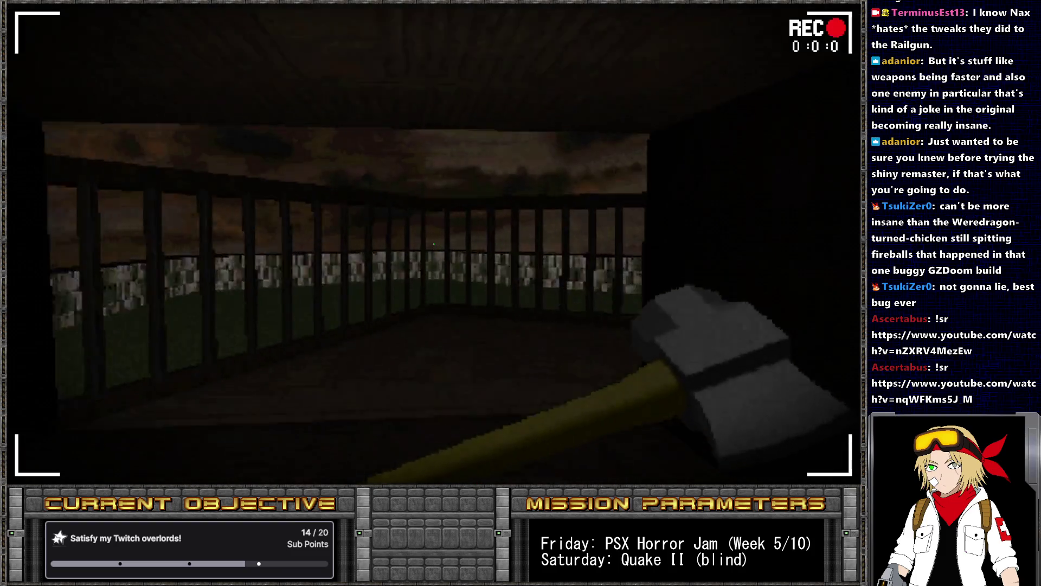
pyautogui.press('w')
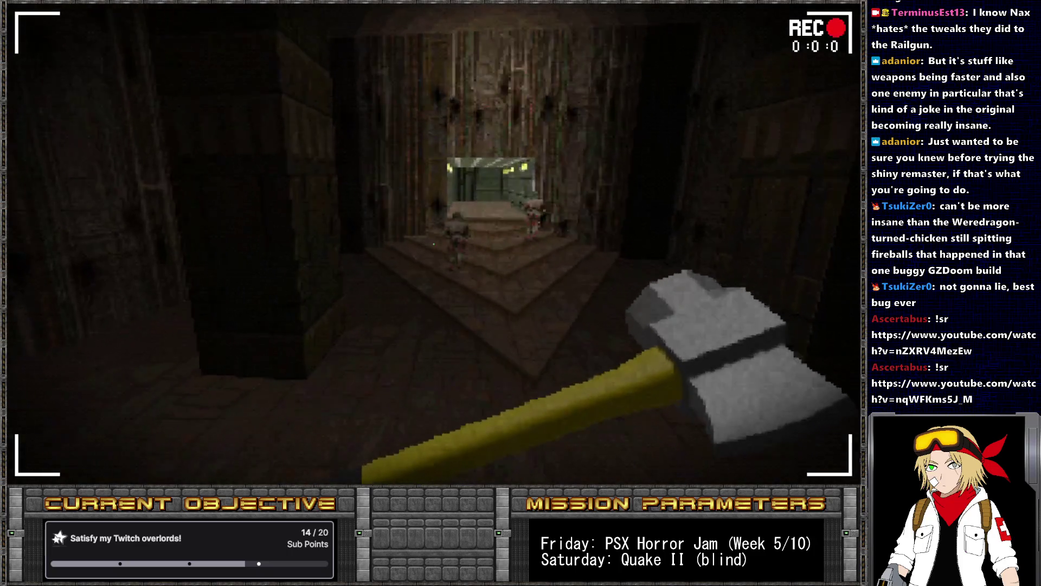
pyautogui.press('2')
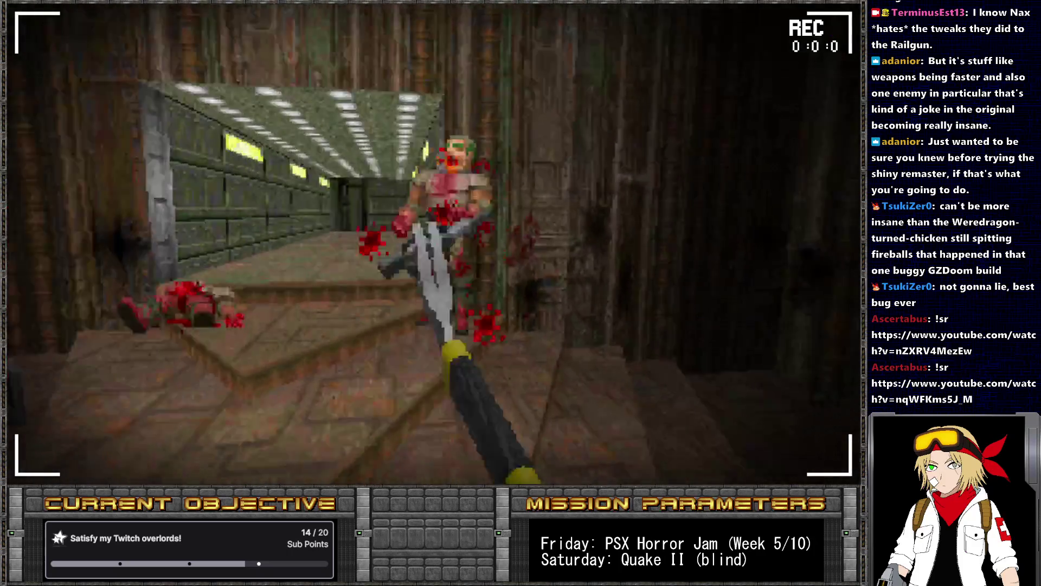
pyautogui.press('w')
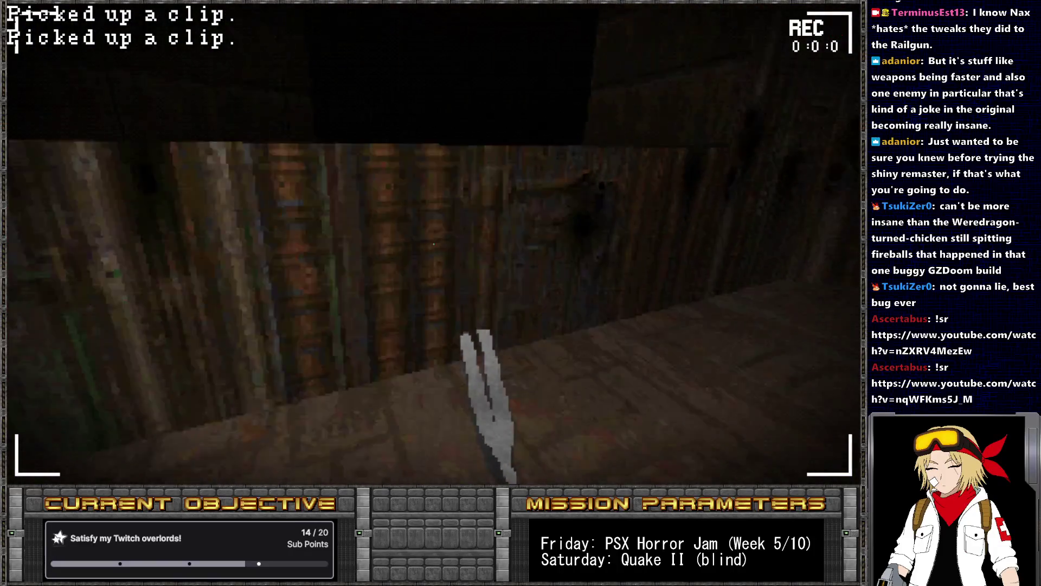
pyautogui.press('w')
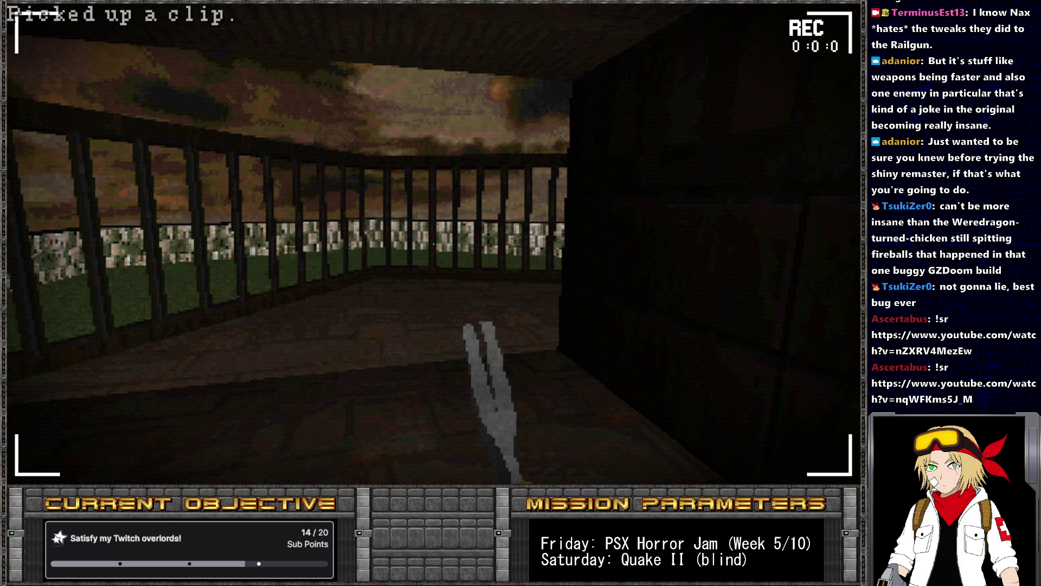
# - Run 'give HackyTimerSeconds' in the console, walk on, then return to SLADE
pyautogui.press('`')
pyautogui.write('give HackyTimerSeconds')
pyautogui.press('Return')
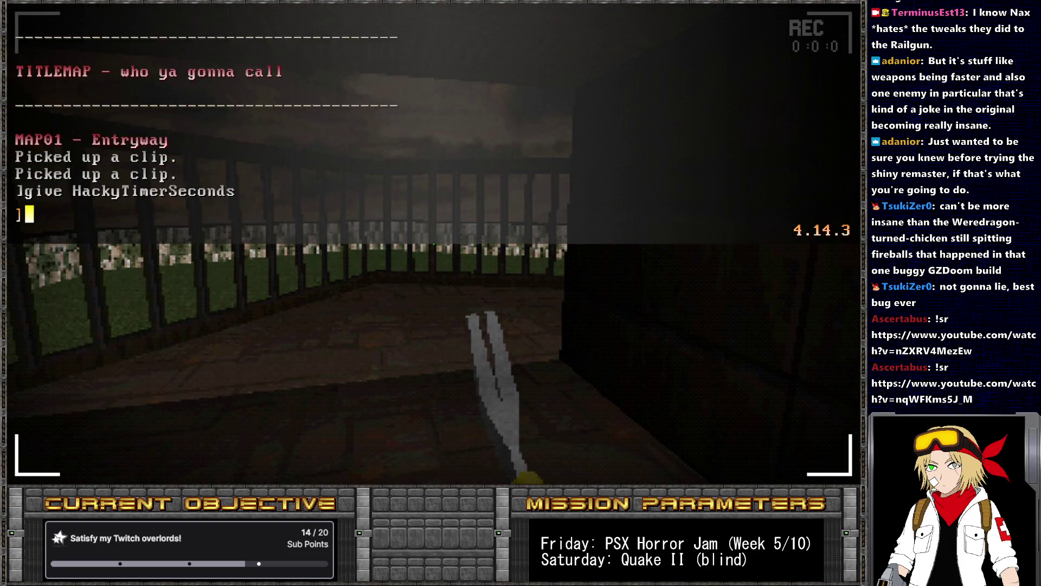
pyautogui.press('`')
pyautogui.press('1')
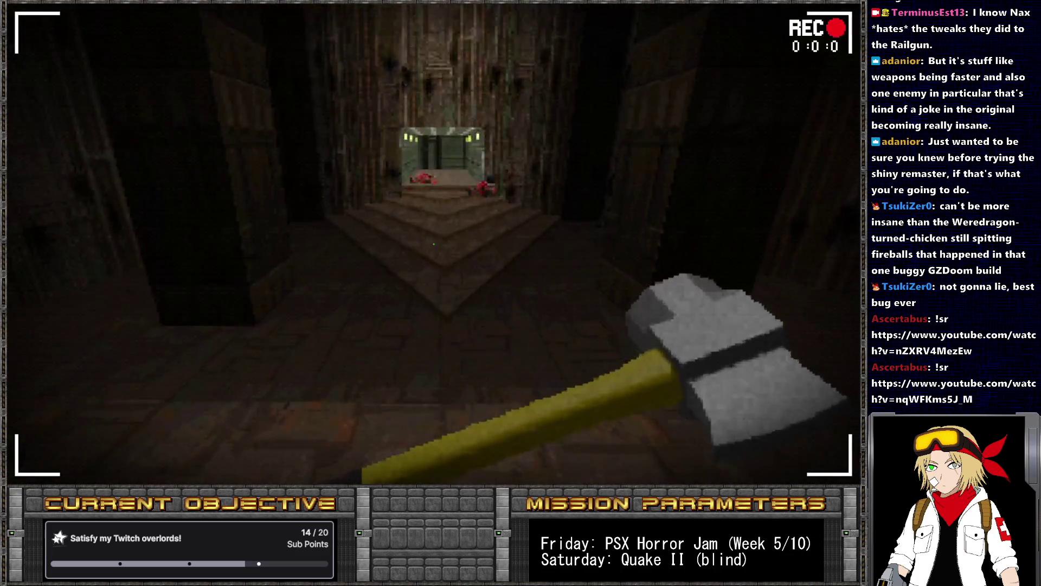
pyautogui.press('w')
pyautogui.hotkey('alt', 'Tab')
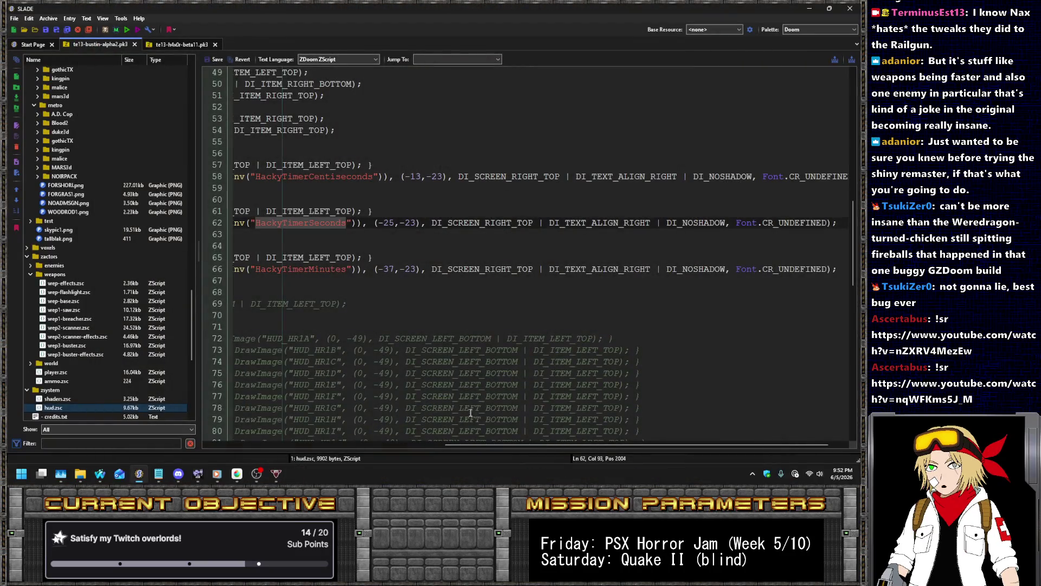
# - Check where HUDTimerFont is used and review the CAMTFONT definition in fontdefs.txt
pyautogui.moveTo(515, 445)
pyautogui.mouseDown()
pyautogui.moveTo(336, 442)
pyautogui.moveTo(297, 426)
pyautogui.mouseUp()
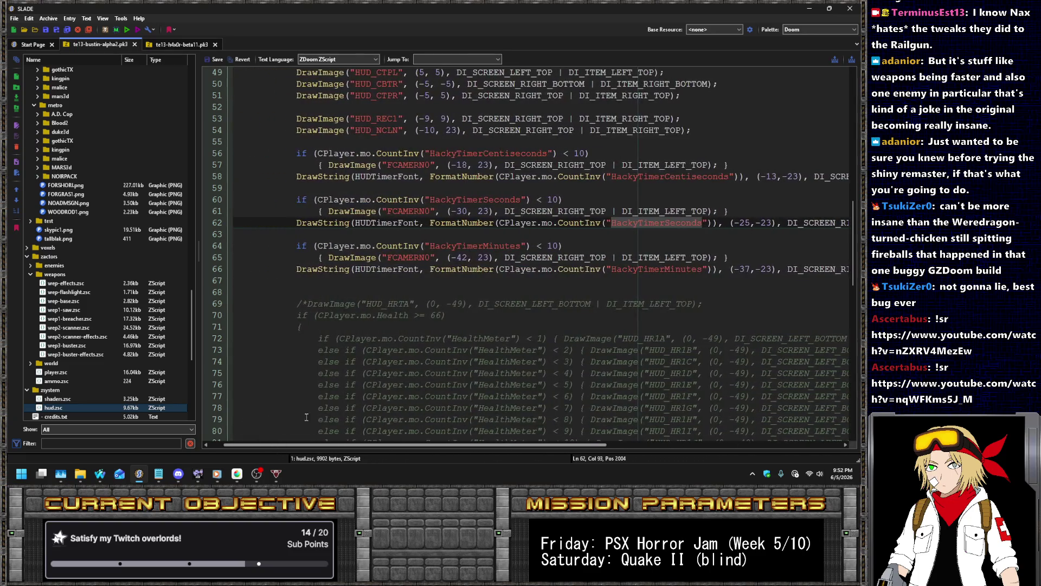
pyautogui.moveTo(853, 241); pyautogui.dragTo(846, 91)
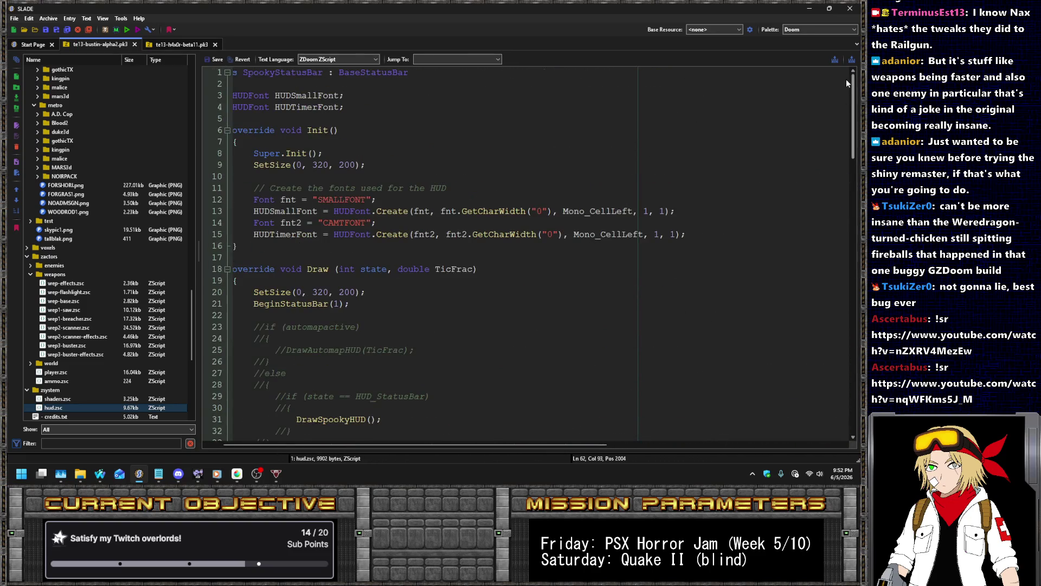
pyautogui.doubleClick(288, 234)
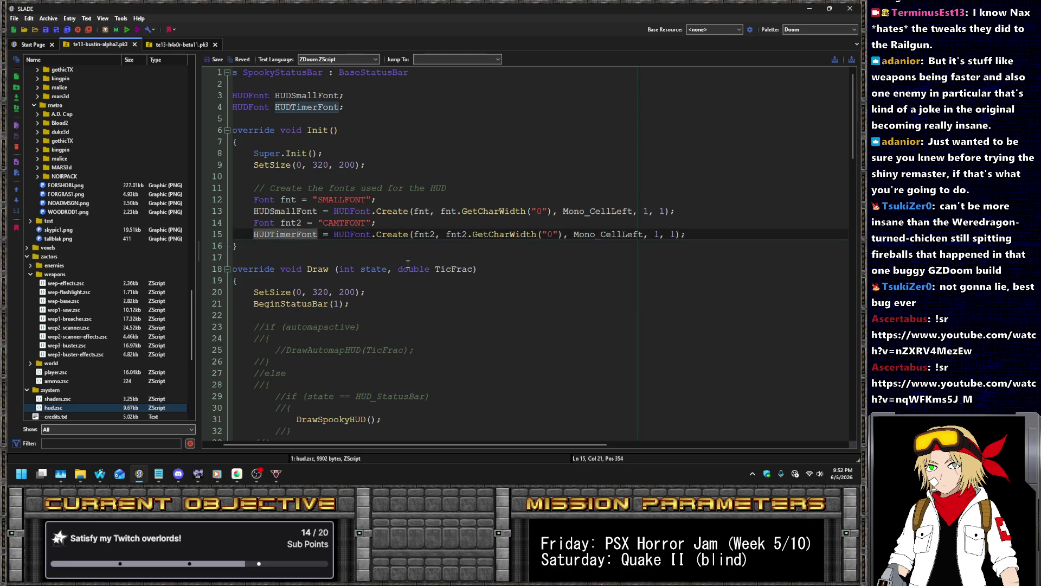
pyautogui.press('Left')
pyautogui.scroll(-5, 129, 263)
pyautogui.scroll(-3, 130, 263)
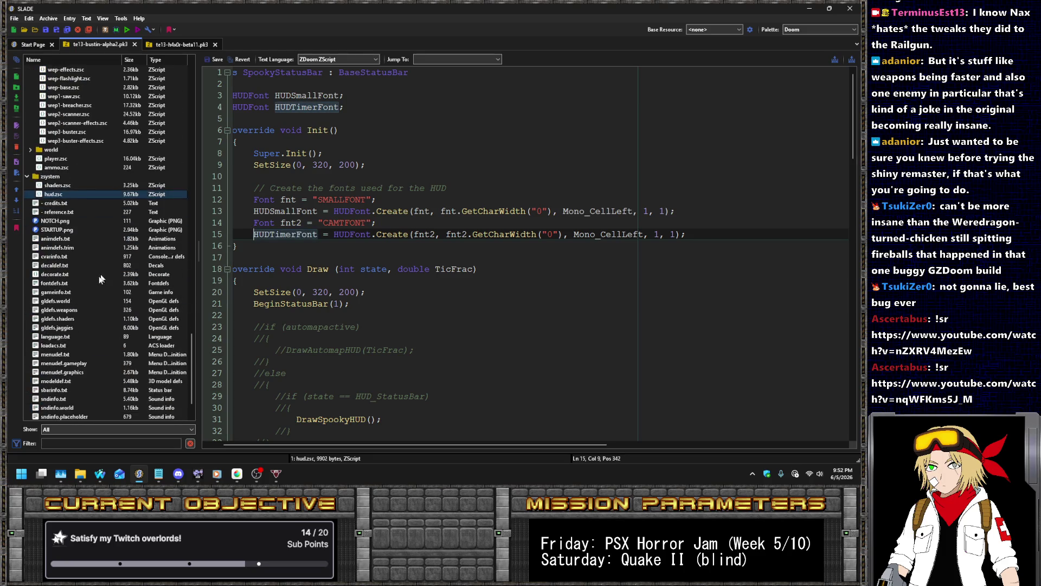
pyautogui.click(56, 283)
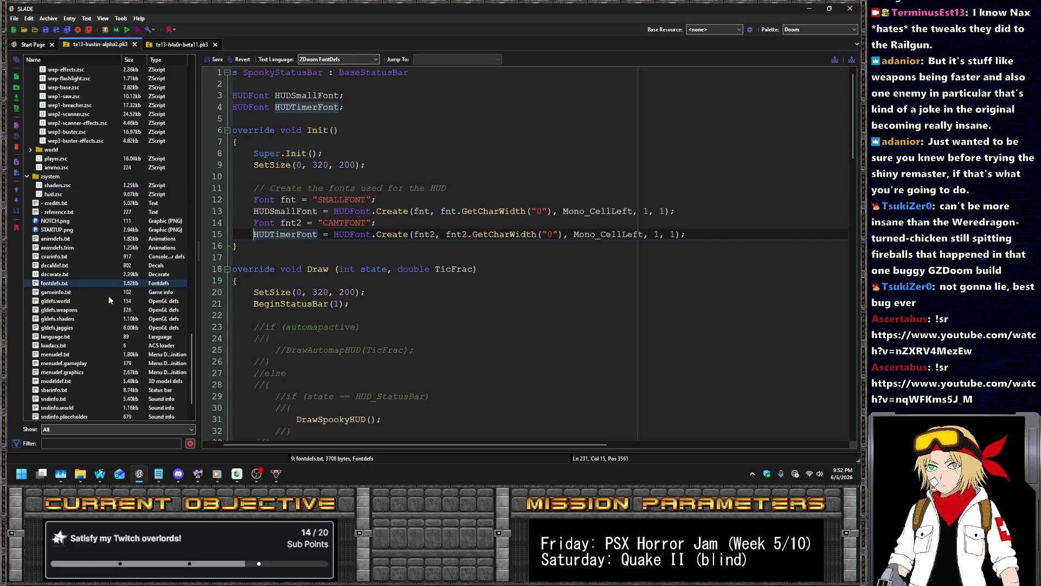
pyautogui.moveTo(333, 444); pyautogui.dragTo(318, 444)
pyautogui.scroll(-2, 220, 437)
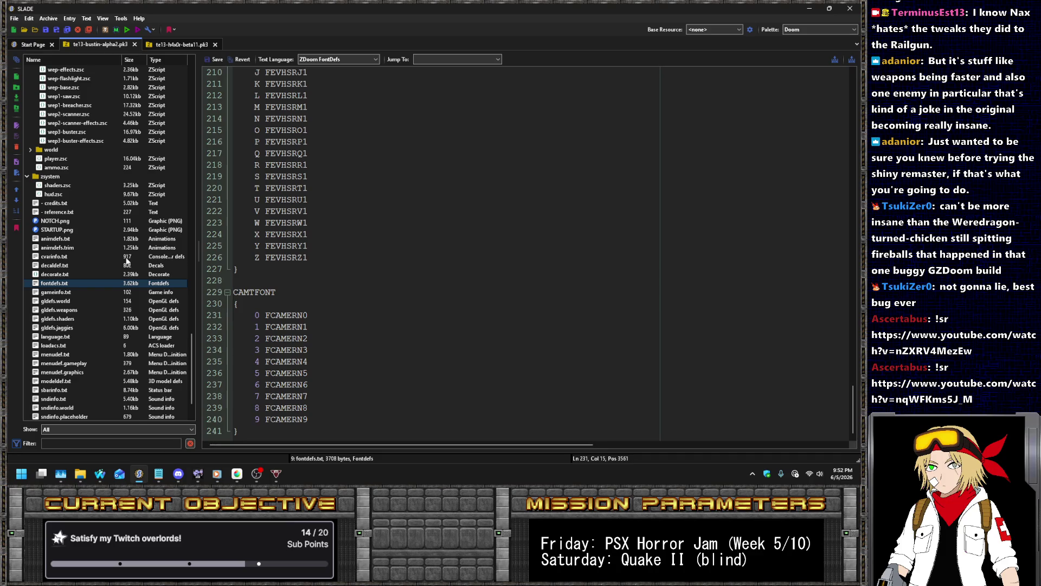
pyautogui.scroll(15, 132, 239)
pyautogui.scroll(10, 103, 200)
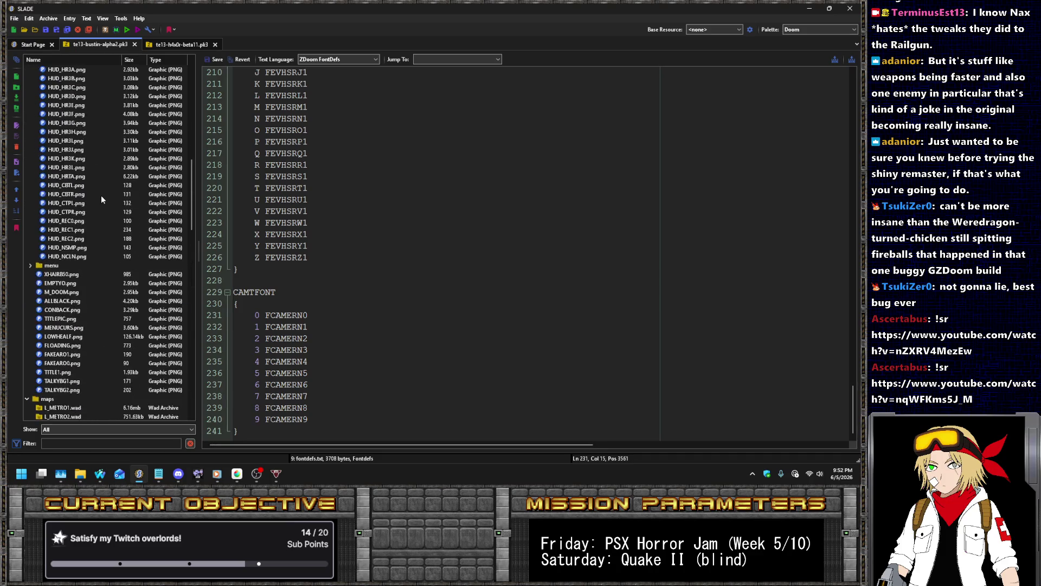
# - Compile spooky.acs into spooky.o and save the archive
pyautogui.click(75, 80)
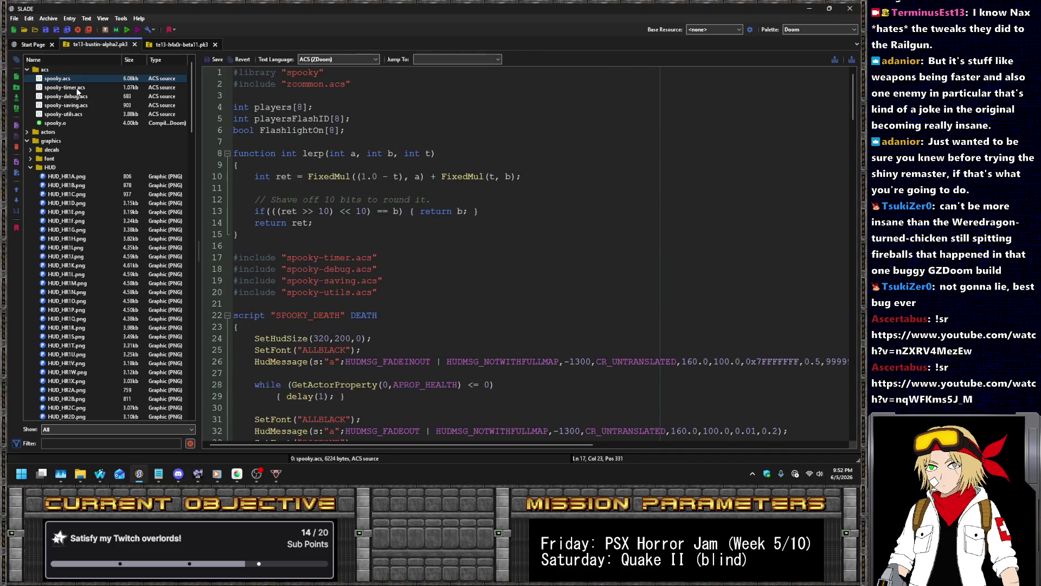
pyautogui.click(76, 87)
pyautogui.rightClick(76, 78)
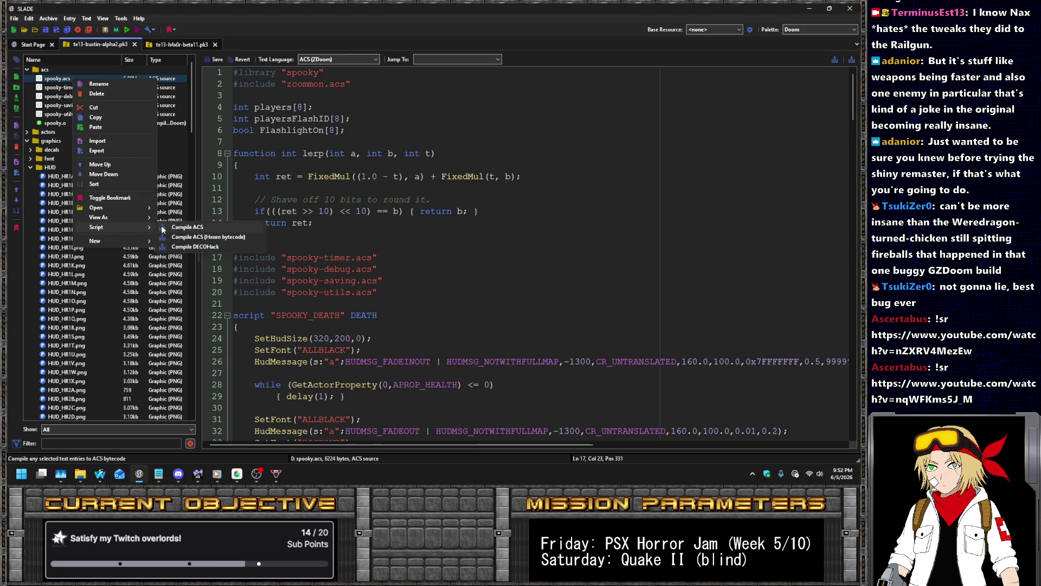
pyautogui.click(163, 227)
pyautogui.hotkey('ctrl', 's')
# - Reopen hud.zsc and scroll down to the timer code
pyautogui.scroll(-20, 139, 199)
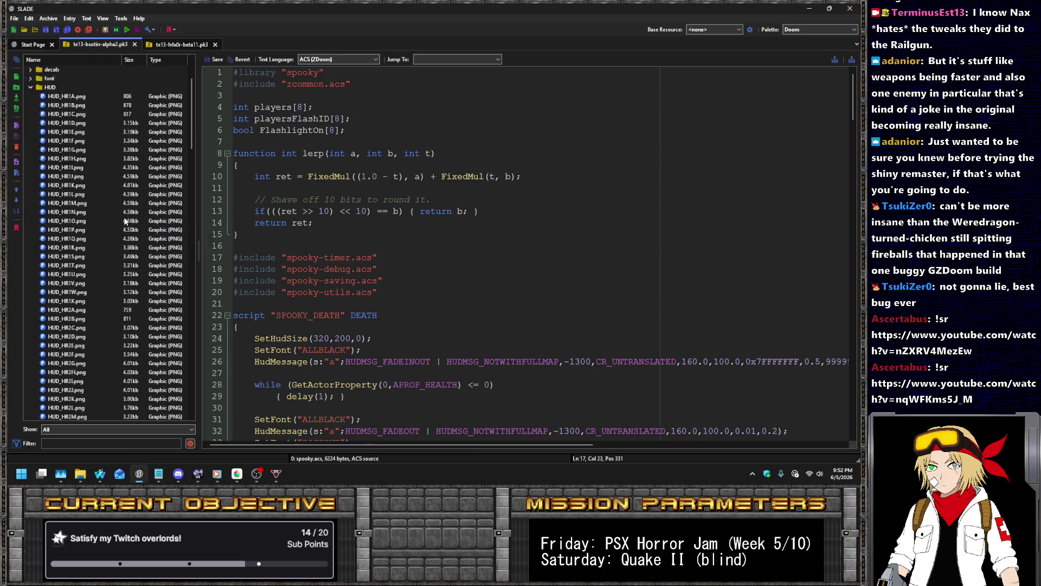
pyautogui.scroll(-15, 138, 199)
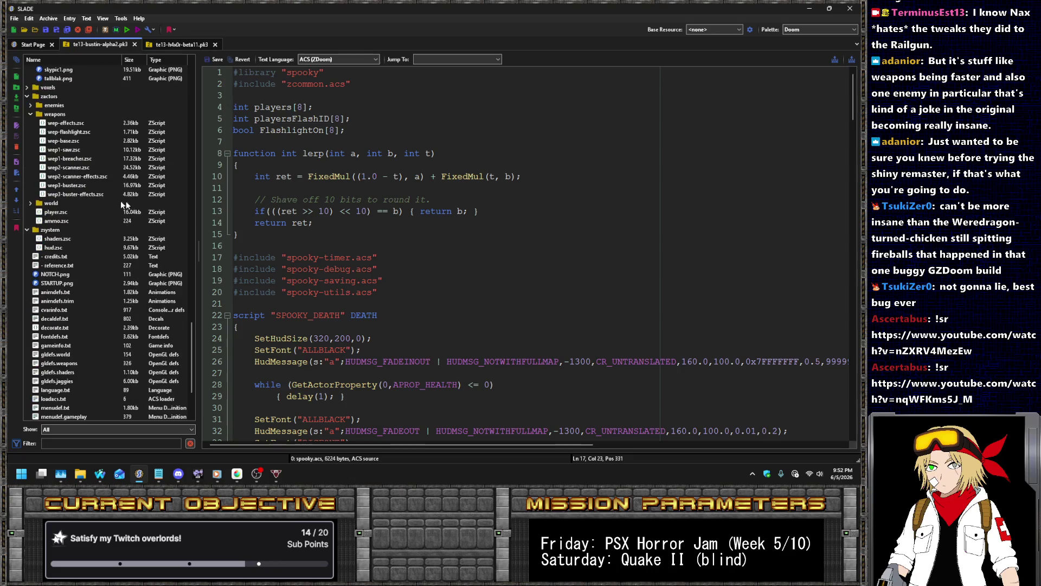
pyautogui.click(46, 250)
pyautogui.scroll(-15, 542, 272)
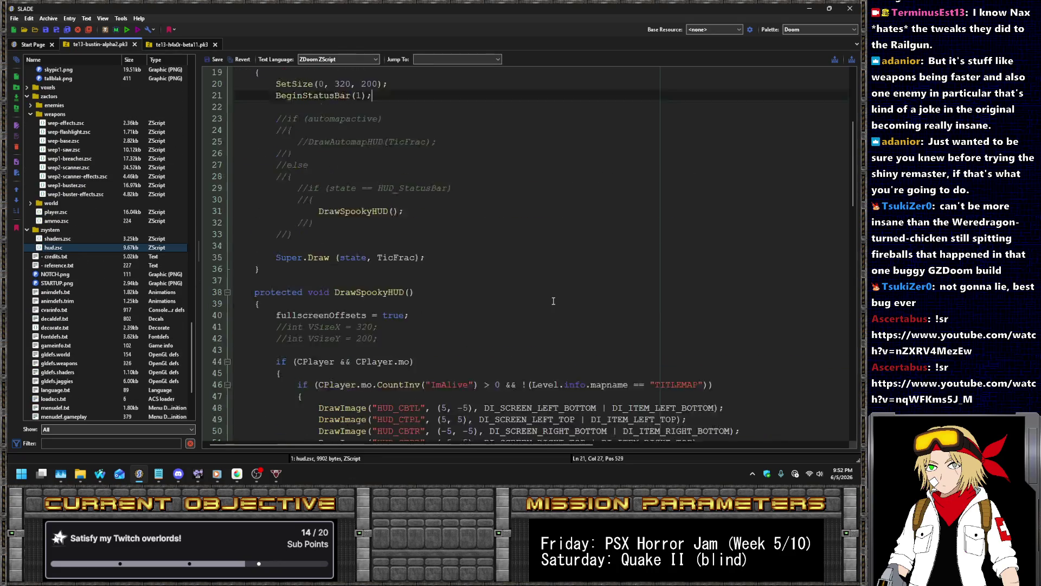
# - Change the centiseconds, seconds and minutes y offsets from -23 to 23
pyautogui.click(817, 212)
pyautogui.press('BackSpace')
pyautogui.write('3')
pyautogui.press('BackSpace')
pyautogui.press('BackSpace')
pyautogui.press('BackSpace')
pyautogui.write('23')
pyautogui.press('Down')
pyautogui.press('Down')
pyautogui.press('Down')
pyautogui.press('Down')
pyautogui.press('Left')
pyautogui.press('Left')
pyautogui.press('Left')
pyautogui.press('Delete')
pyautogui.press('Down')
pyautogui.press('Down')
pyautogui.press('Down')
pyautogui.press('Down')
pyautogui.press('Delete')
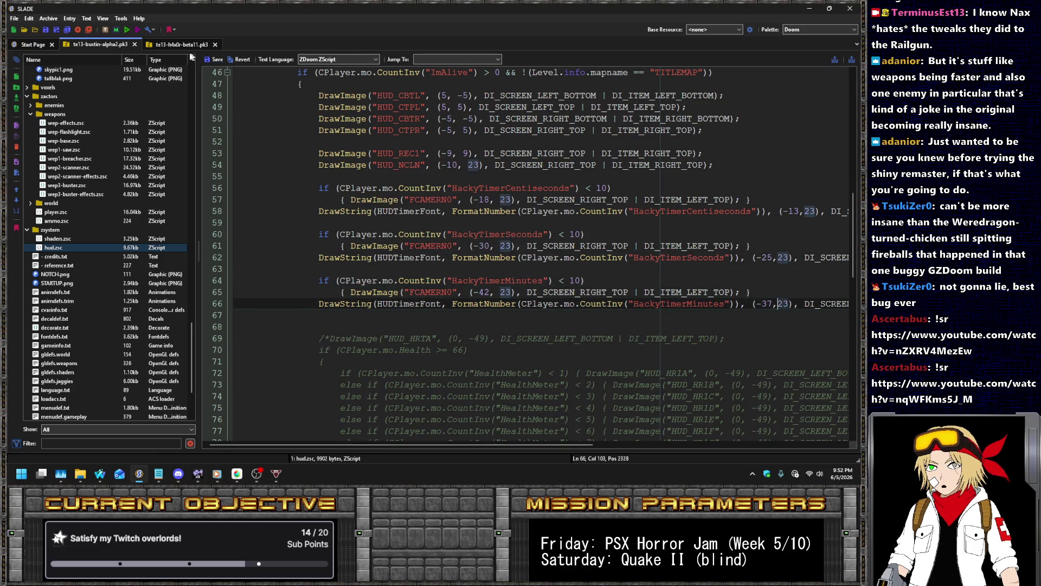
# - Save hud.zsc and launch the archive from the Run dialog
pyautogui.hotkey('ctrl', 's')
pyautogui.click(127, 31)
pyautogui.press('Return')
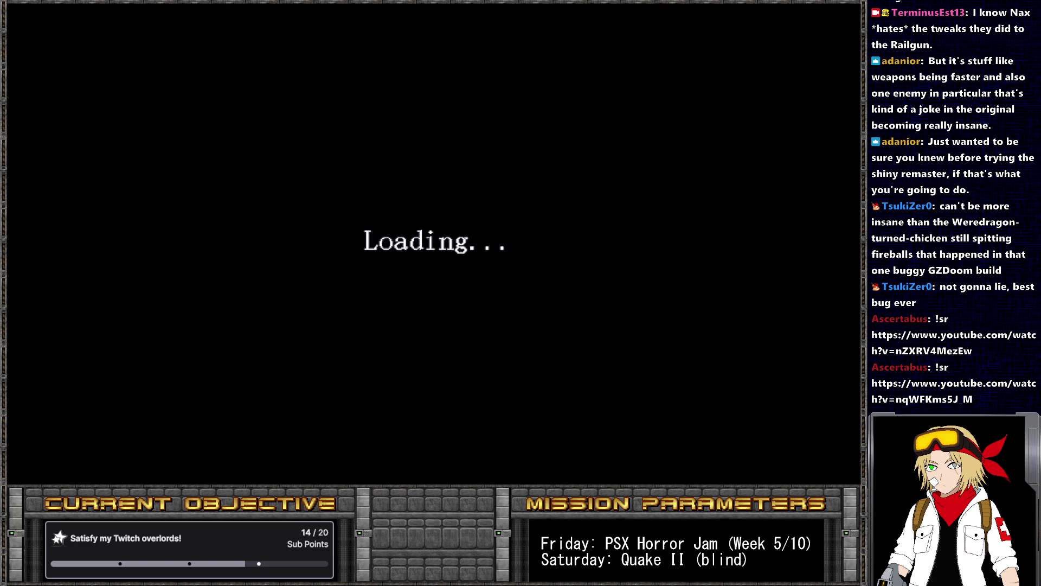
# - Start an episode, axe the zombie and walk into the next room to view the timer, then leave the game
pyautogui.press('Escape')
pyautogui.press('Return')
pyautogui.press('Return')
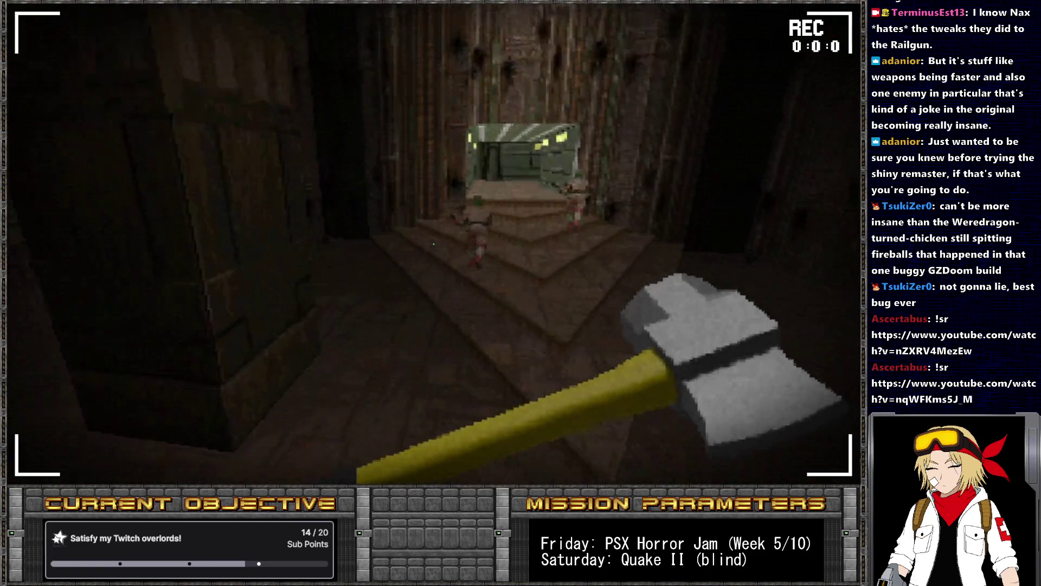
pyautogui.press('ctrl')
pyautogui.press('w')
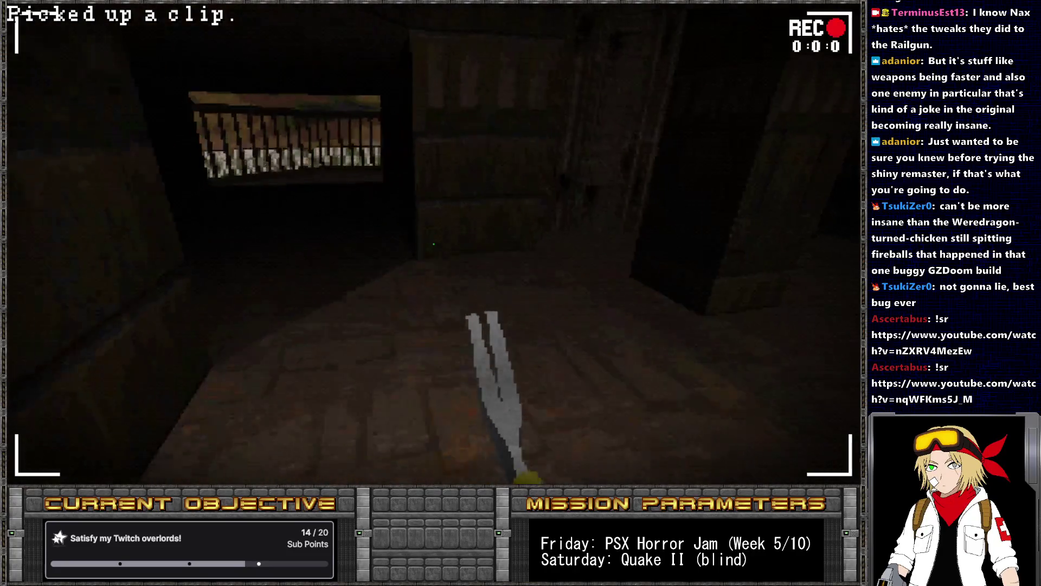
pyautogui.hotkey('alt', 'Tab')
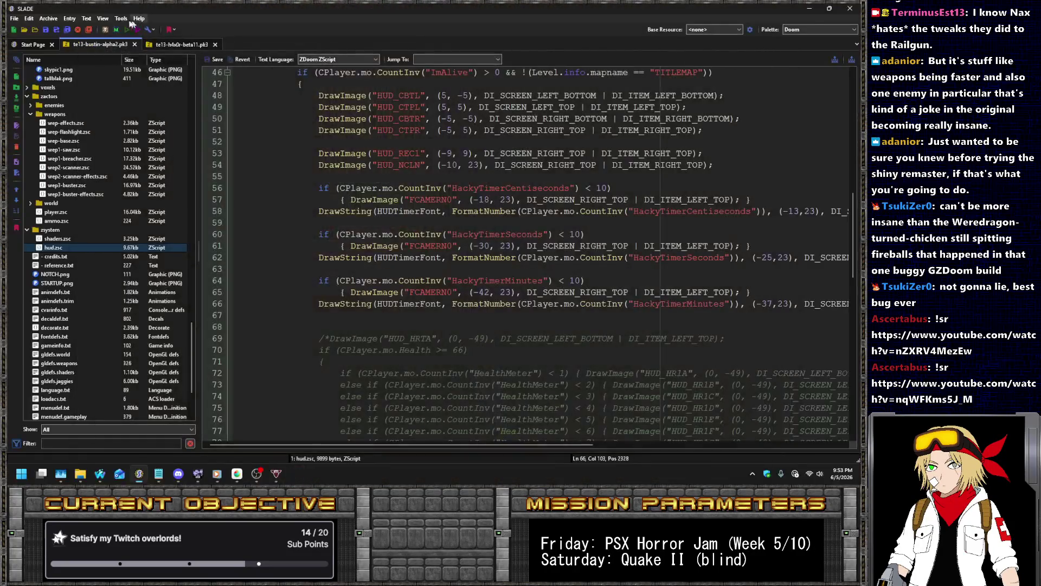
# - Measure a digit's spacing on the 00:00:00 timer graphic in MediBang, then return to the centiseconds x offset in SLADE
pyautogui.click(236, 479)
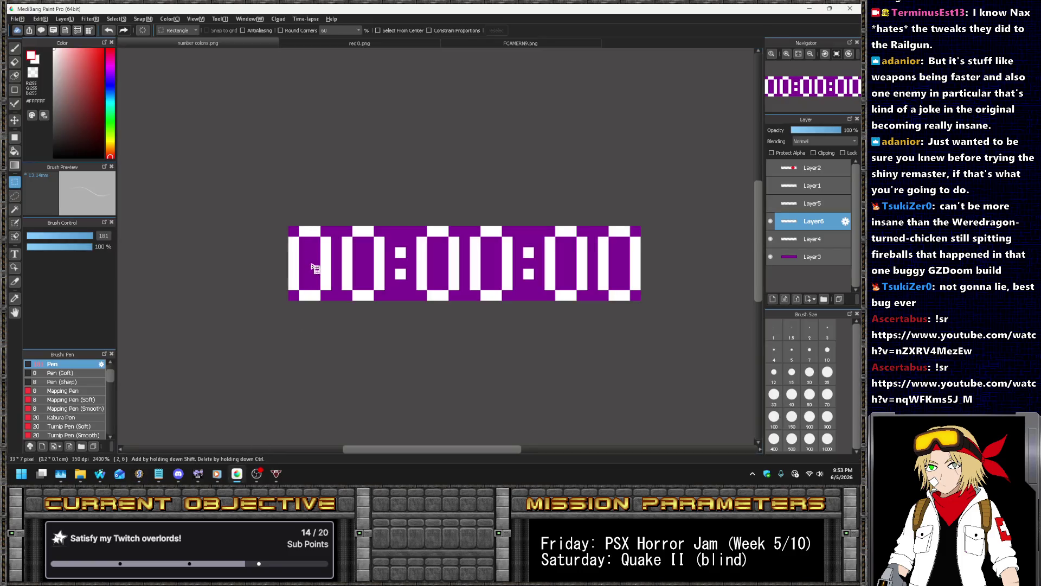
pyautogui.moveTo(302, 229); pyautogui.dragTo(309, 231)
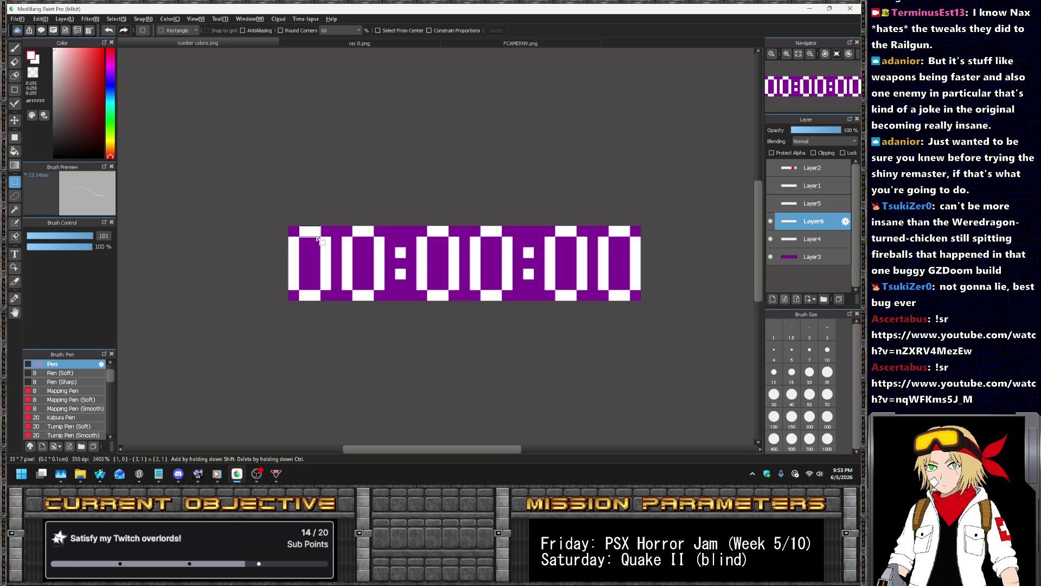
pyautogui.moveTo(343, 233); pyautogui.dragTo(351, 234)
pyautogui.hotkey('alt', 'Tab')
pyautogui.click(784, 211)
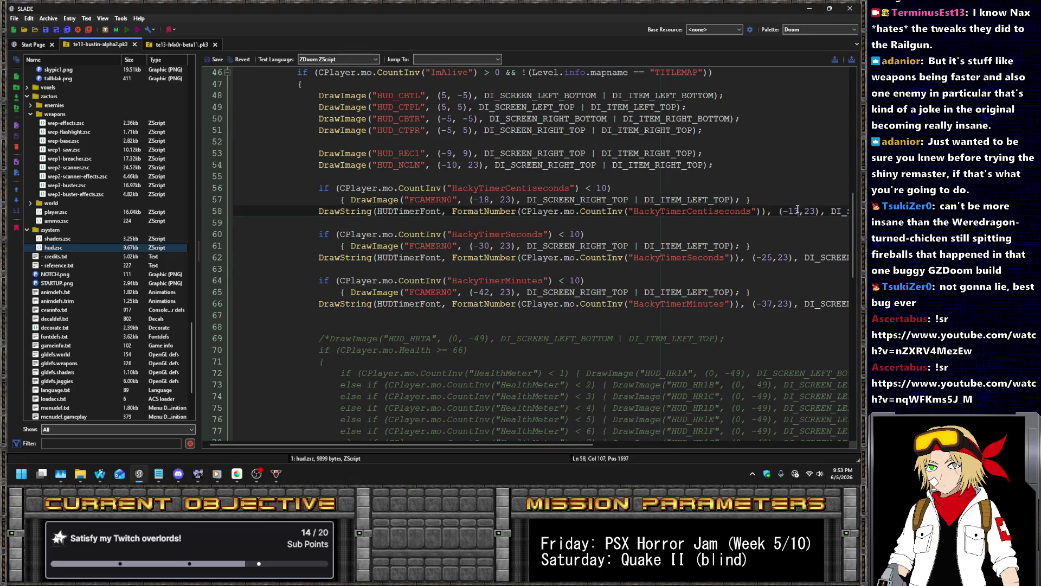
# - Set the centiseconds, seconds and minutes x offsets to -9, -21 and -33
pyautogui.write('9')
pyautogui.press('Down')
pyautogui.press('Down')
pyautogui.press('Down')
pyautogui.press('Left')
pyautogui.press('Left')
pyautogui.press('Left')
pyautogui.press('BackSpace')
pyautogui.write('1')
pyautogui.press('Down')
pyautogui.press('Down')
pyautogui.press('Down')
pyautogui.press('BackSpace')
pyautogui.write('3')
# - Save hud.zsc and launch UZDoom with the archive
pyautogui.click(208, 60)
pyautogui.click(126, 30)
pyautogui.press('Return')
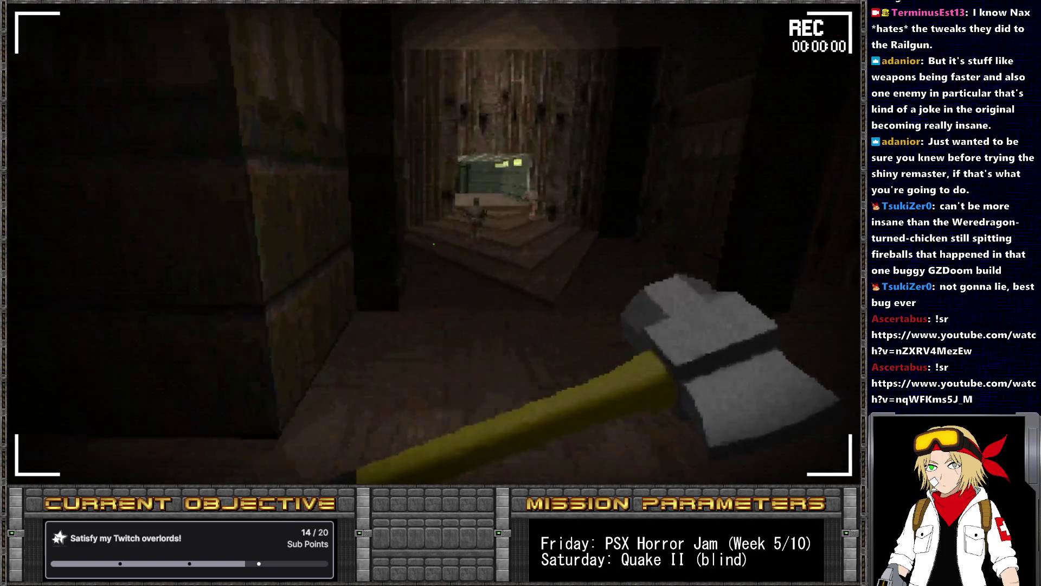
# - Strafe in UZDoom to inspect the HUD timer placement, then switch back to SLADE
pyautogui.press('a')
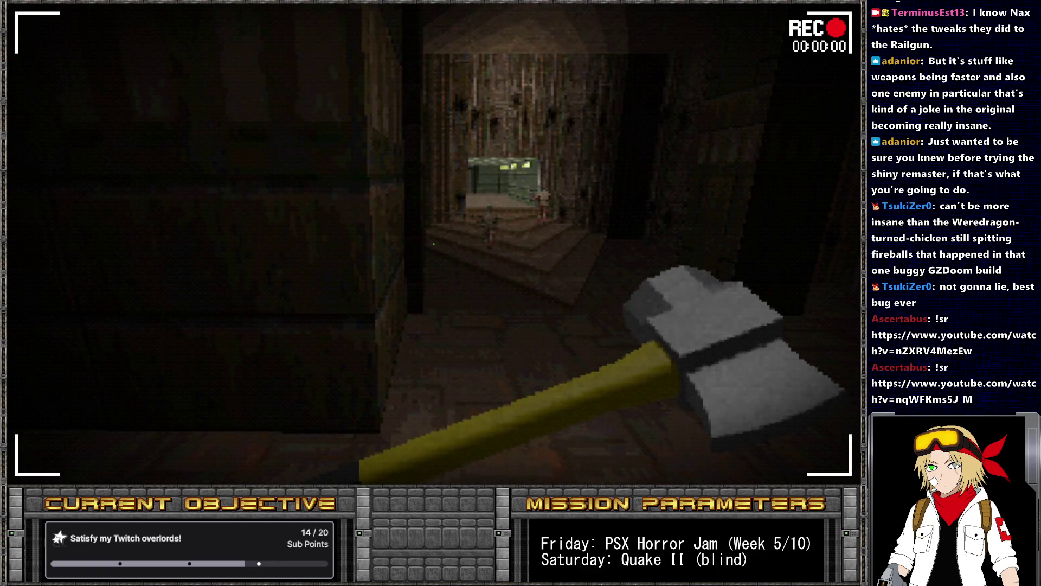
pyautogui.press('d')
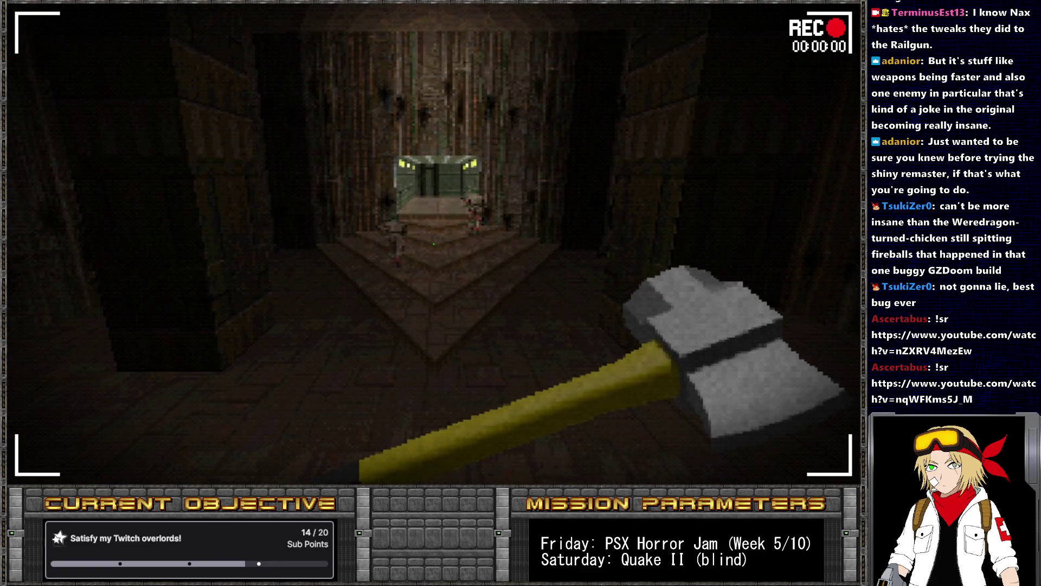
pyautogui.hotkey('alt', 'Tab')
# - Change the minutes number's x offset from -33 to -34
pyautogui.click(772, 303)
pyautogui.press('BackSpace')
pyautogui.write('4')
pyautogui.press('Up')
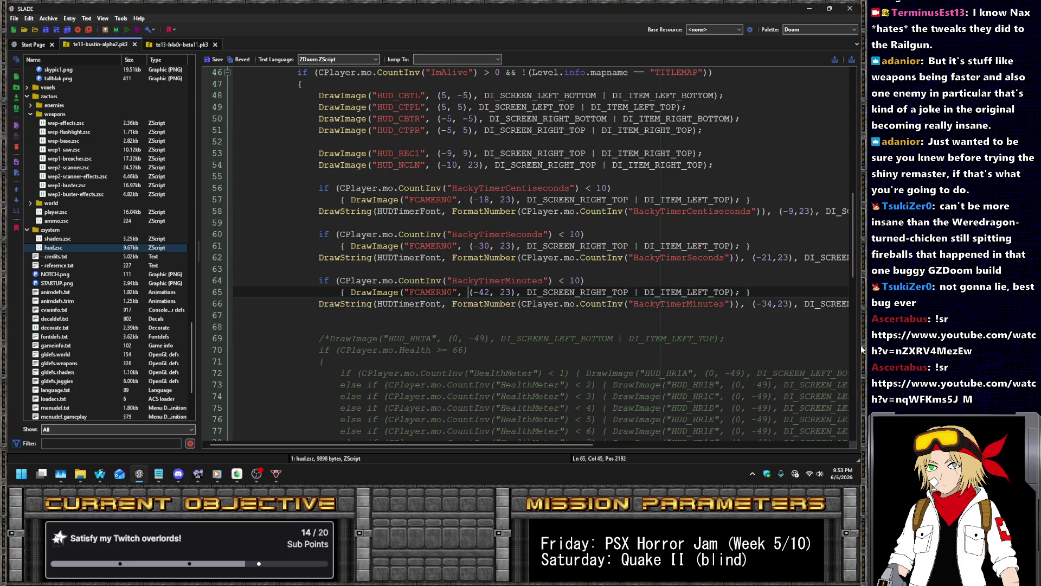
# - Move the minutes and seconds zero-pads to x -43 and -31
pyautogui.press('Delete')
pyautogui.write('3')
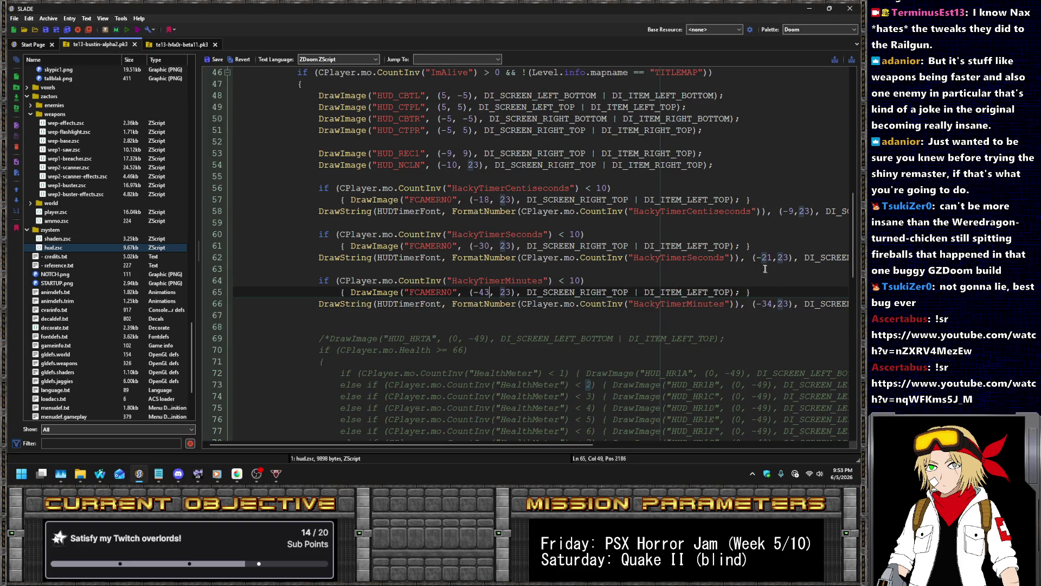
pyautogui.click(770, 257)
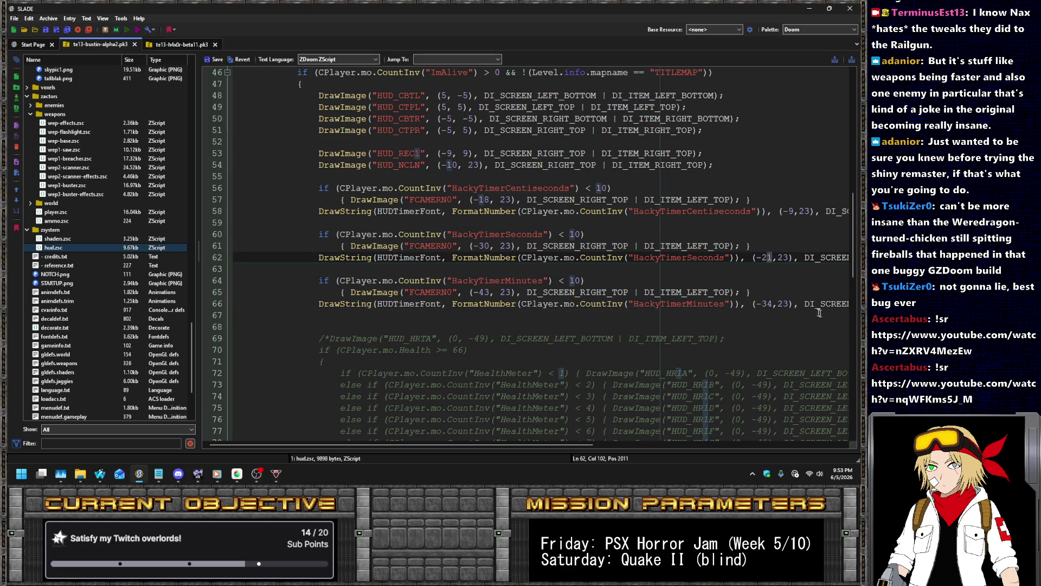
pyautogui.write('2')
pyautogui.click(489, 247)
pyautogui.press('BackSpace')
pyautogui.write('1')
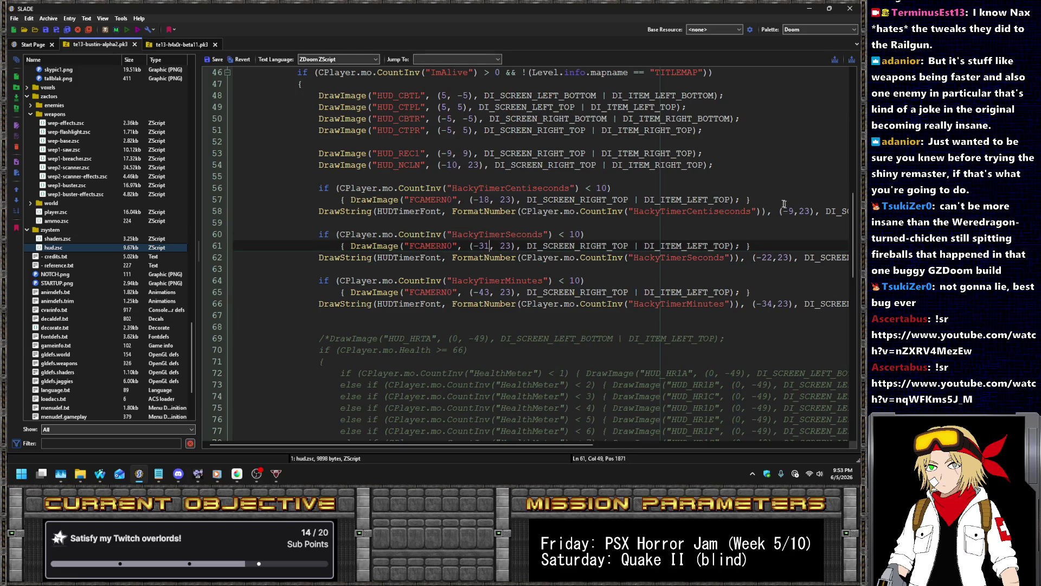
# - Set the centiseconds number to x -10 and its zero-pad to -19, then save
pyautogui.click(792, 210)
pyautogui.press('BackSpace')
pyautogui.write('10')
pyautogui.press('Up')
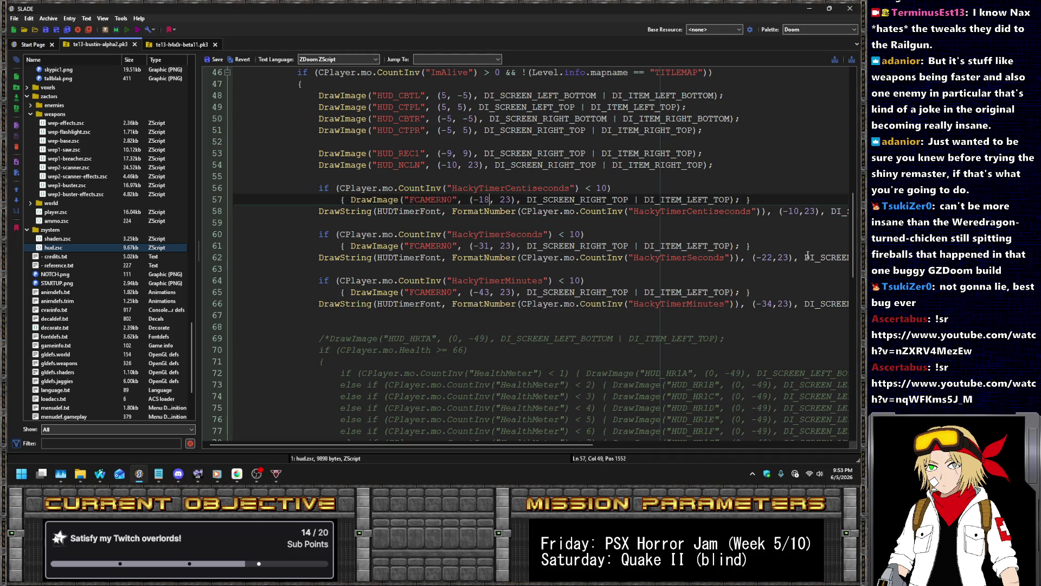
pyautogui.press('Delete')
pyautogui.write('9')
pyautogui.click(212, 60)
pyautogui.hotkey('ctrl', 's')
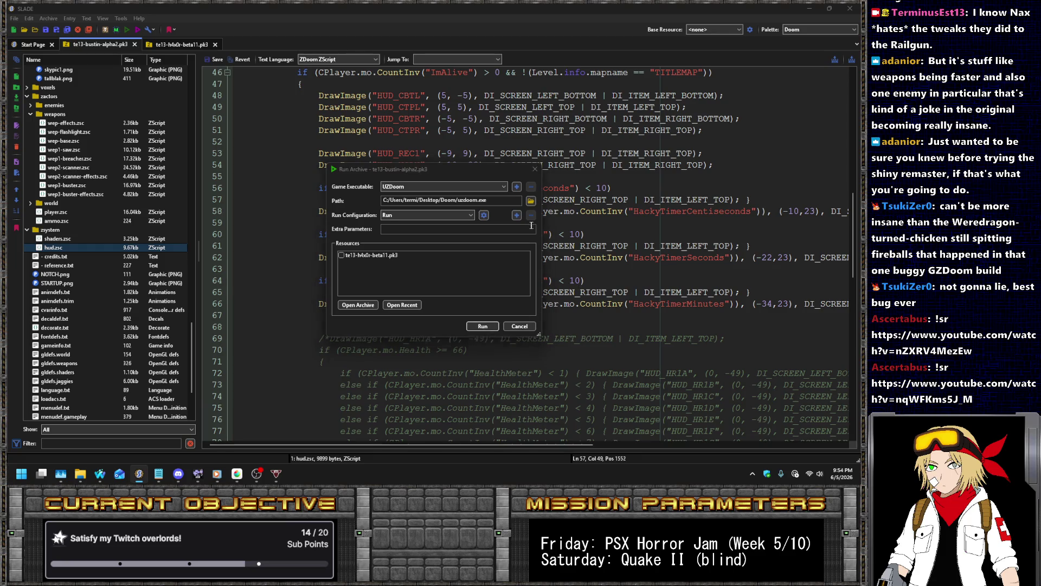
# - Highlight HackyTimerSeconds on line 60, then launch the map in UZDoom
pyautogui.click(520, 326)
pyautogui.click(484, 234)
pyautogui.doubleClick(485, 234)
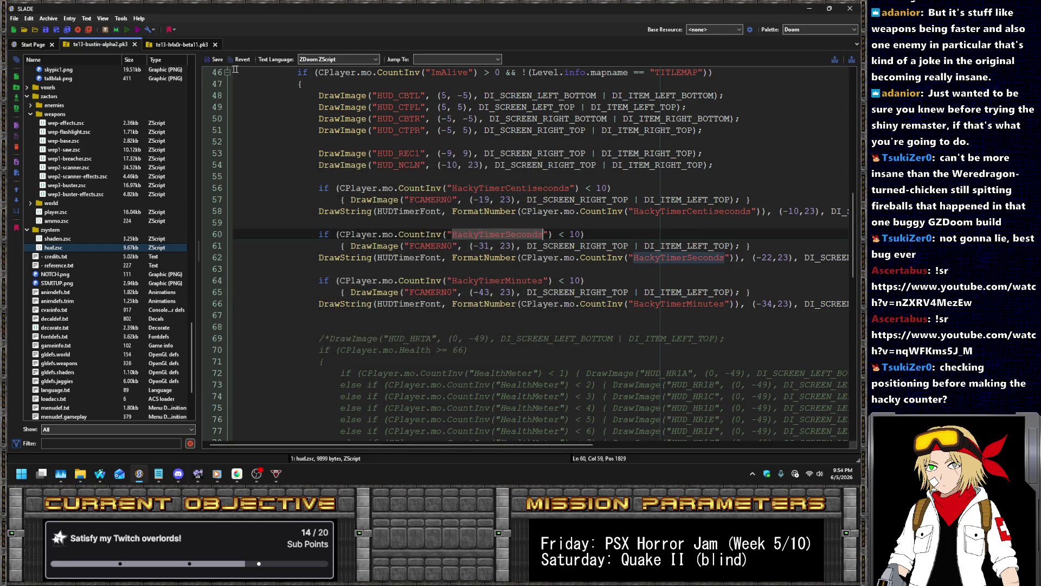
pyautogui.click(126, 30)
pyautogui.press('Return')
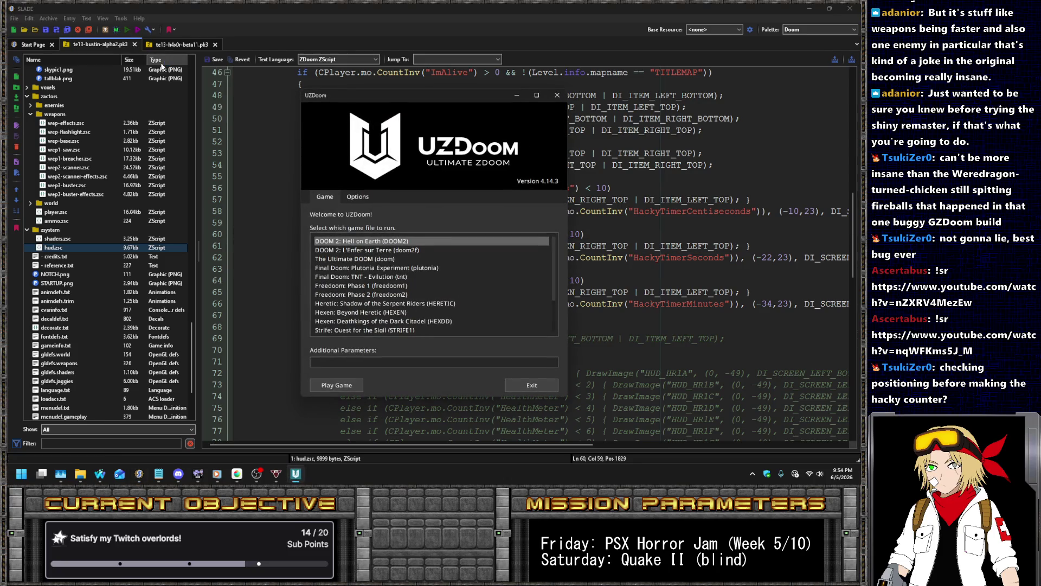
pyautogui.press('Return')
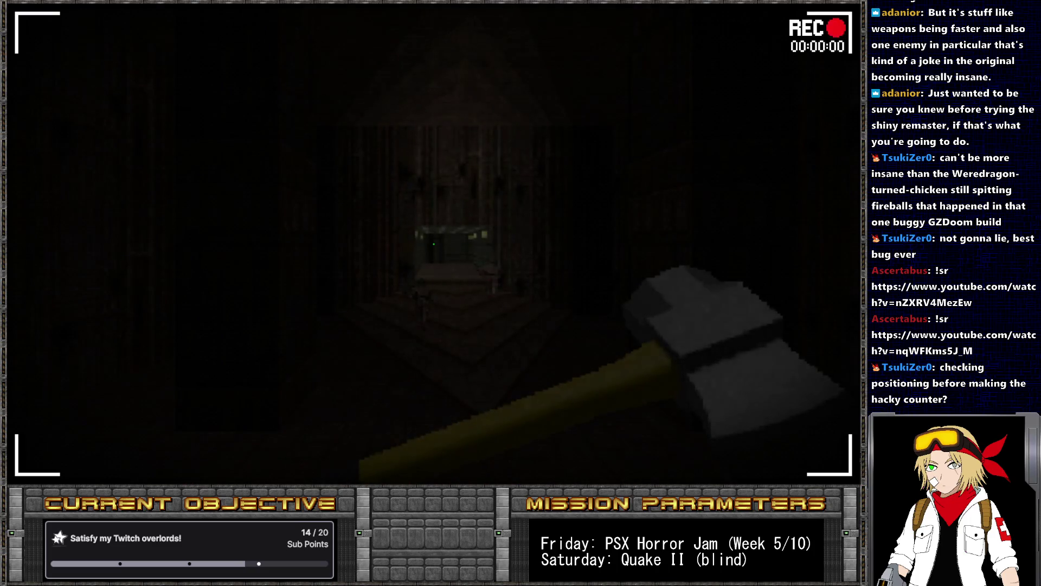
# - Repeat 'give HackyTimerSeconds' in the console until the HUD shows 00:10:00, then return to SLADE
pyautogui.press('`')
pyautogui.write('give HackyTimerSeconds')
pyautogui.press('Return')
pyautogui.press('`')
pyautogui.press('`')
pyautogui.press('Up')
pyautogui.press('Return')
pyautogui.press('`')
pyautogui.press('`')
pyautogui.press('Up')
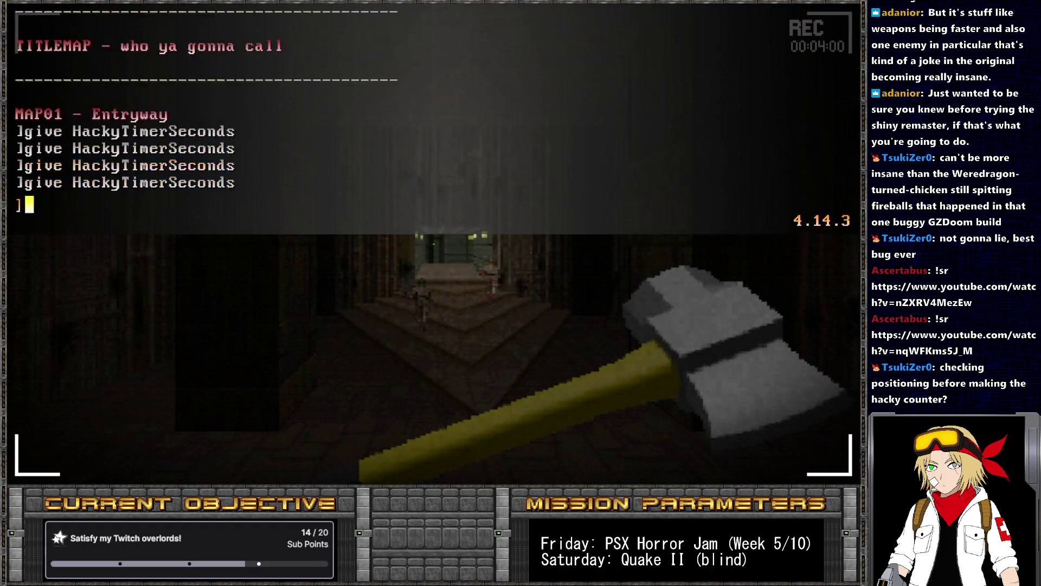
pyautogui.press('Return')
pyautogui.press('`')
pyautogui.press('`')
pyautogui.press('Up')
pyautogui.press('Return')
pyautogui.press('Up')
pyautogui.press('Return')
pyautogui.press('Up')
pyautogui.press('Return')
pyautogui.press('`')
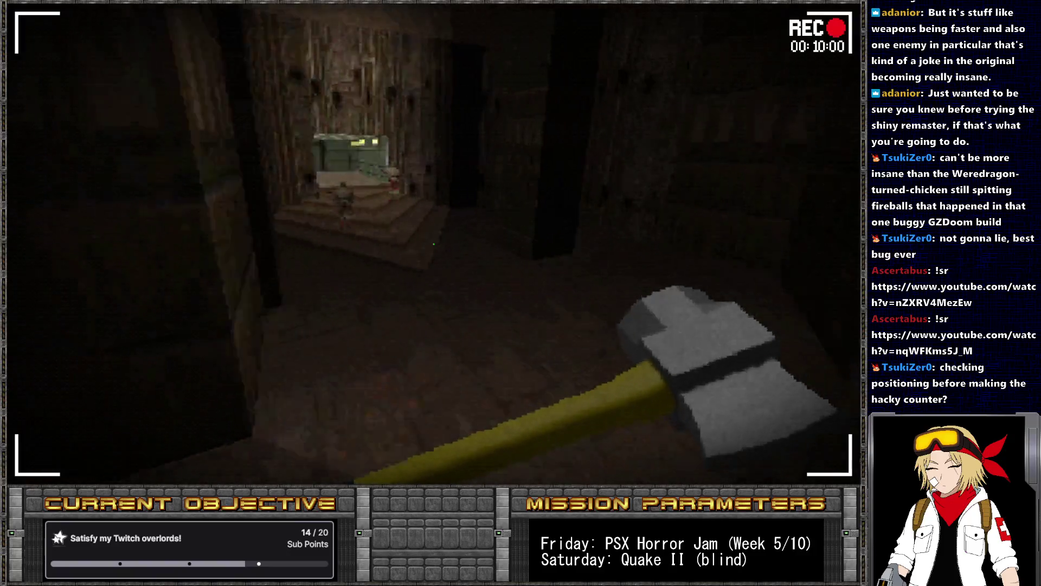
pyautogui.hotkey('alt', 'Tab')
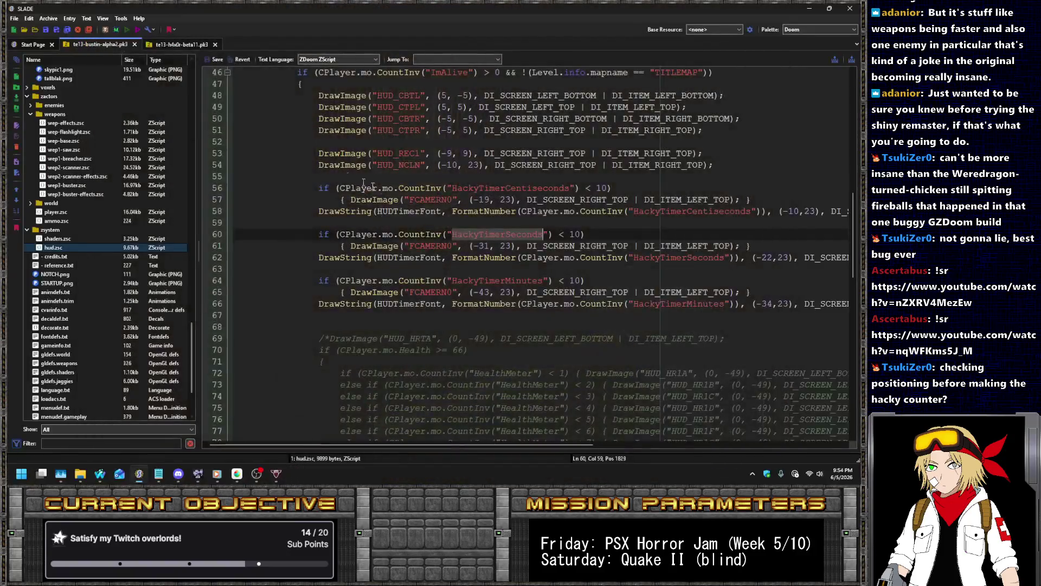
# - Go to HUDFont.Create on line 15 of hud.zsc, then bring back the DrawString wiki page
pyautogui.scroll(15, 465, 233)
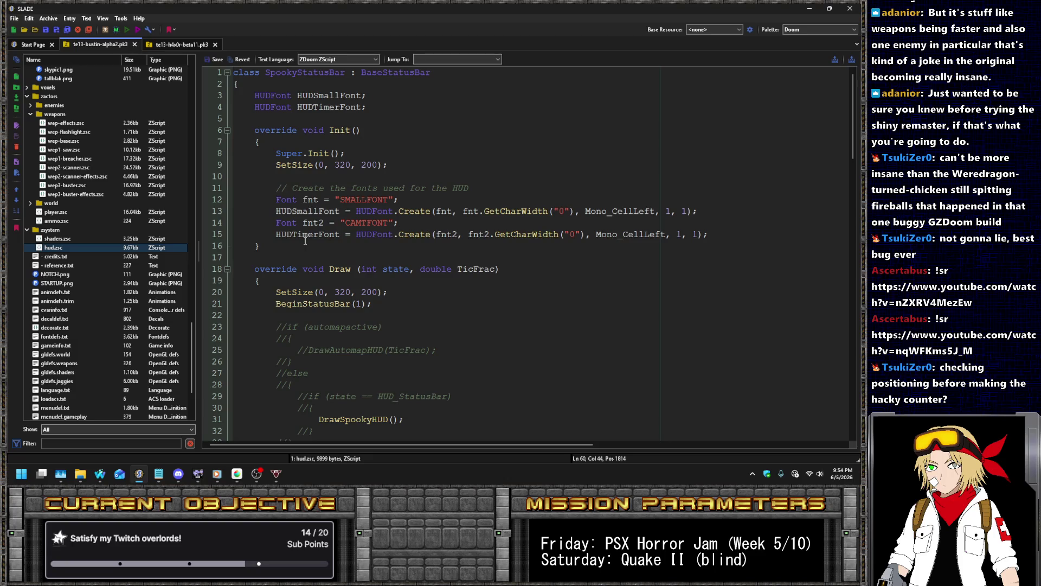
pyautogui.click(432, 234)
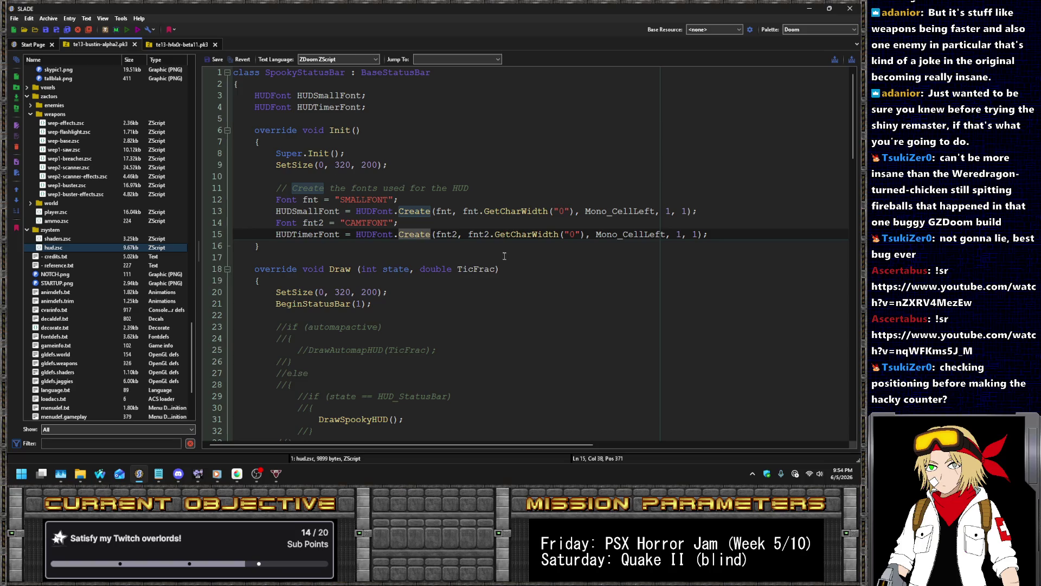
pyautogui.hotkey('alt', 'Tab')
pyautogui.press('Tab')
pyautogui.press('Tab')
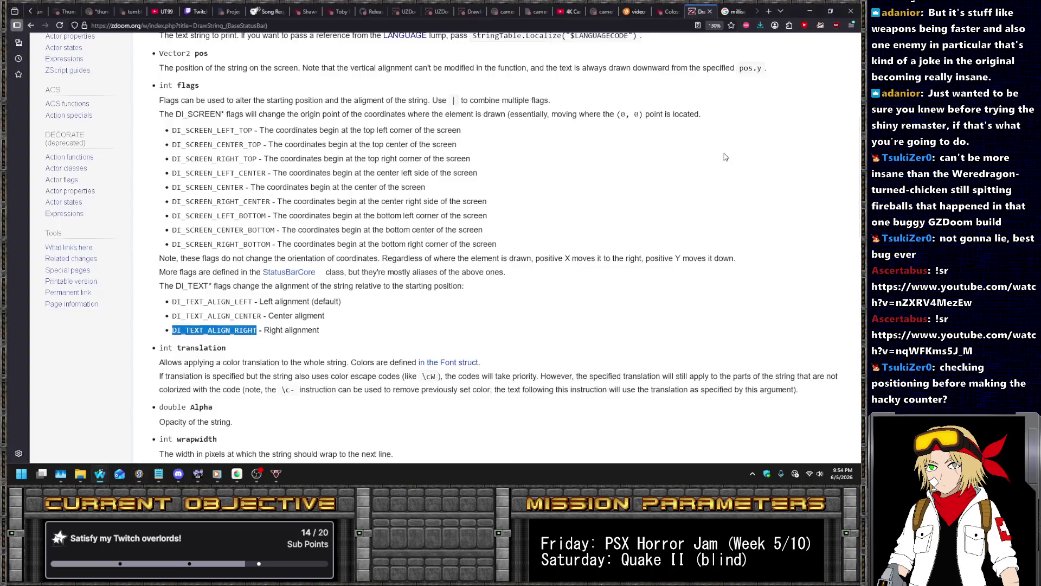
# - Search the wiki for HudFont.Create and find the Create usage on the Init page
pyautogui.click(734, 69)
pyautogui.write('Create')
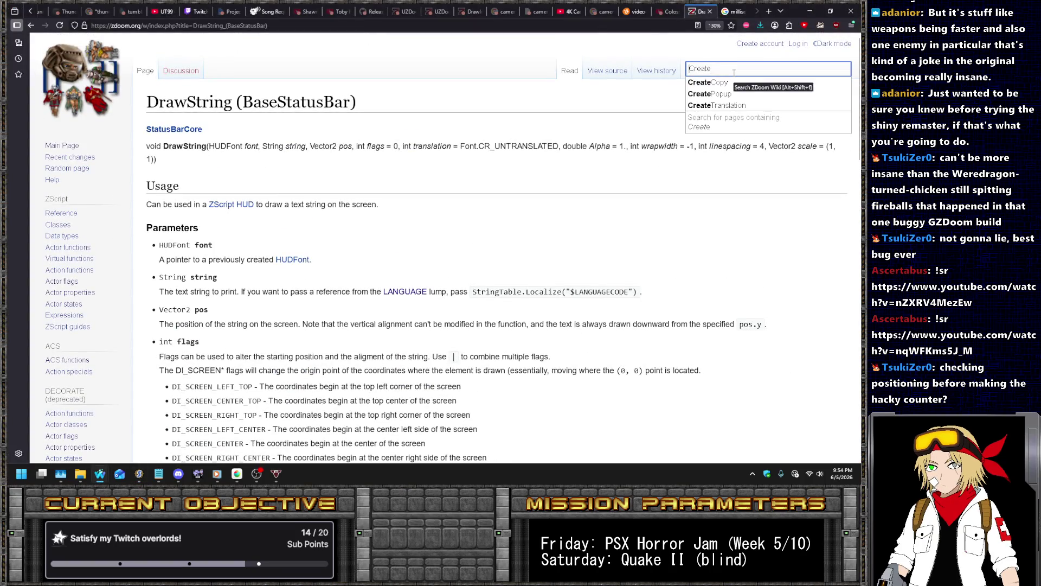
pyautogui.write('HudFont.')
pyautogui.press('Return')
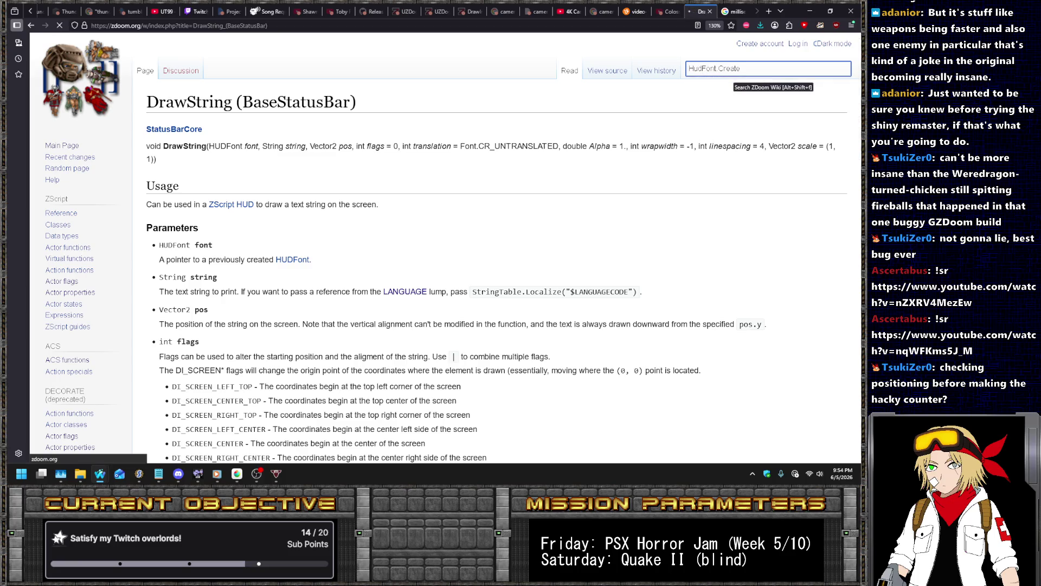
pyautogui.click(217, 188)
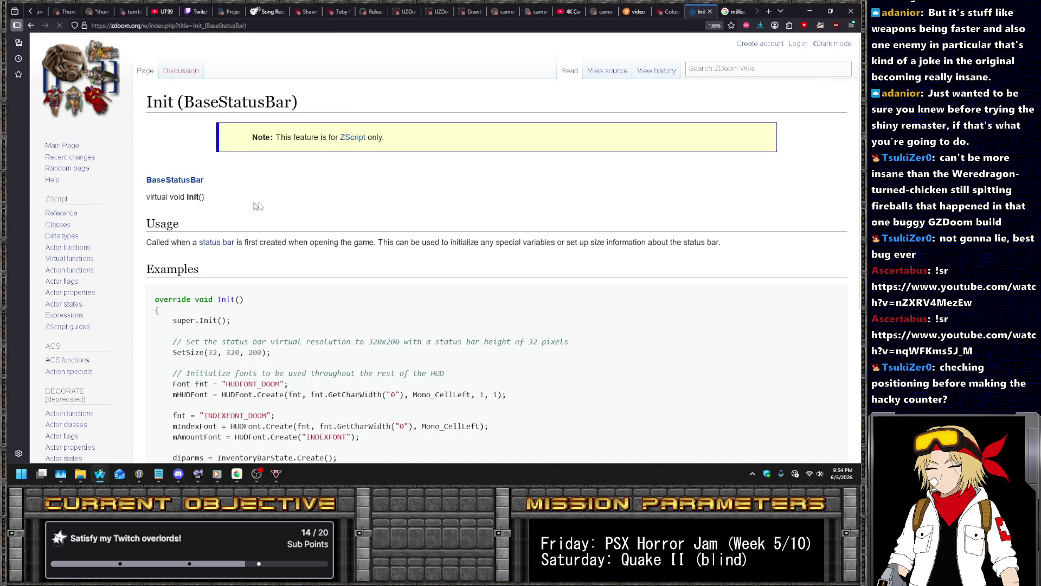
pyautogui.hotkey('ctrl', 'f')
pyautogui.write('Create')
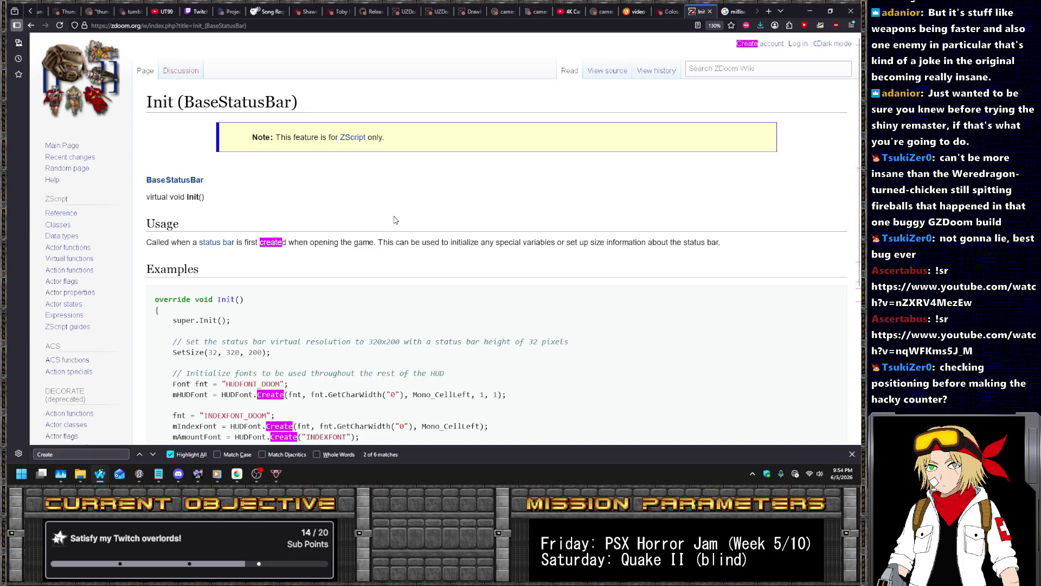
pyautogui.press('Return')
pyautogui.scroll(-5, 363, 184)
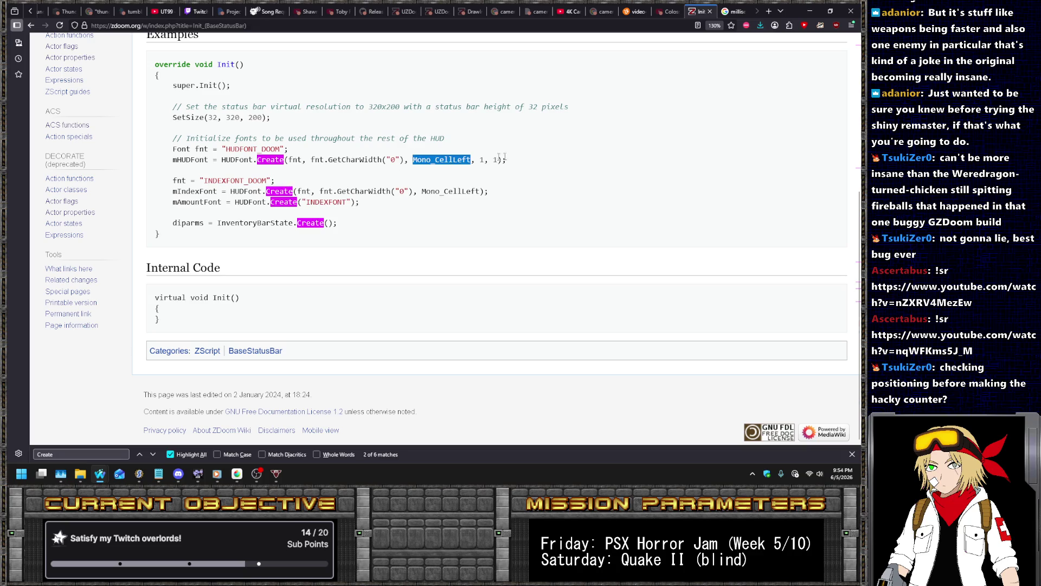
pyautogui.scroll(5, 654, 179)
# - Read Mono_CellLeft on Classes:HUDFont, then place the cursor after GetCharWidth("0") in hud.zsc
pyautogui.click(747, 68)
pyautogui.write('Mono_CellLeft')
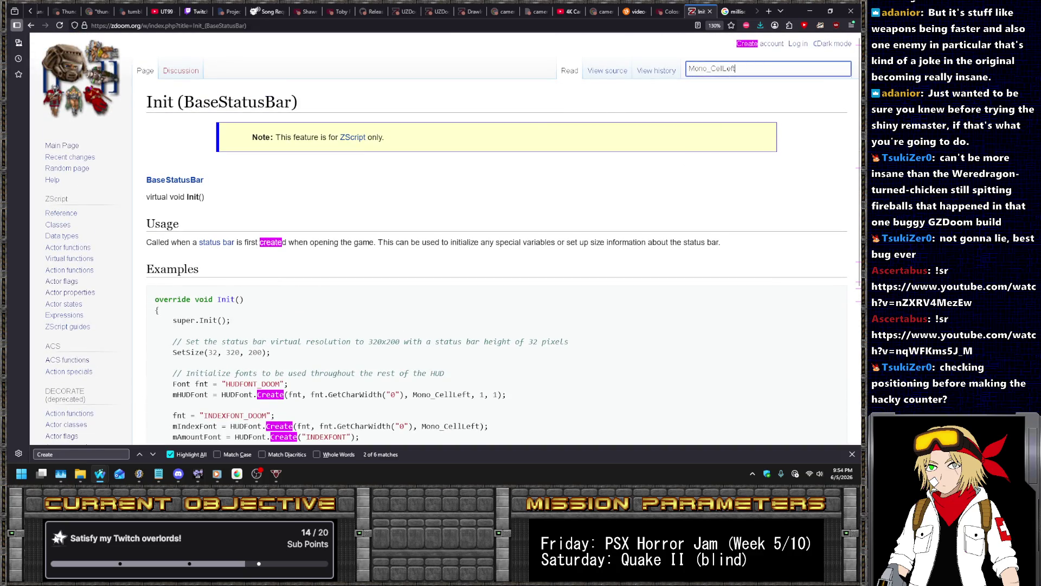
pyautogui.press('Return')
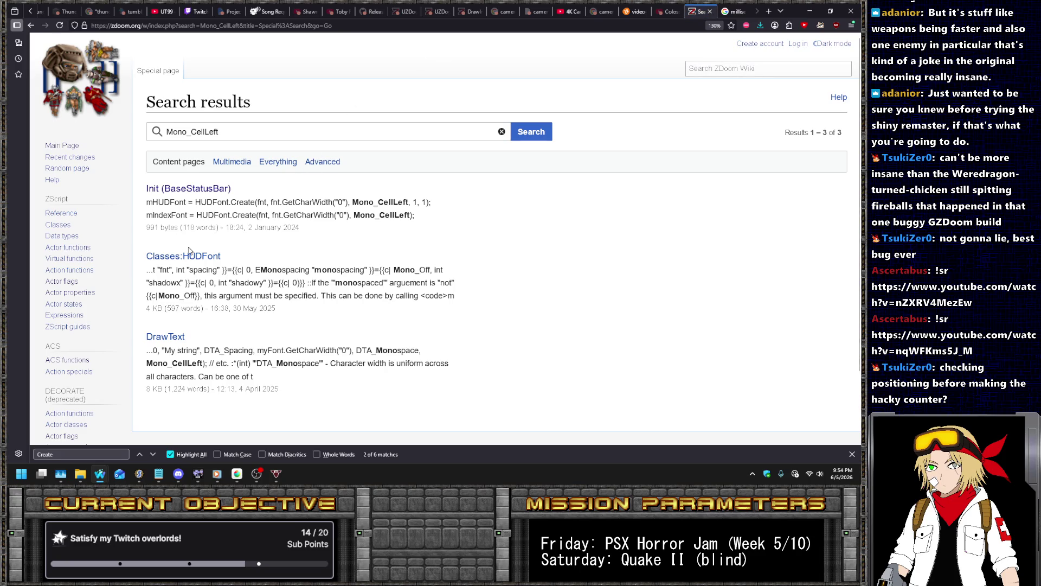
pyautogui.click(201, 256)
pyautogui.hotkey('ctrl', 'f')
pyautogui.write('Mono_CellLeft')
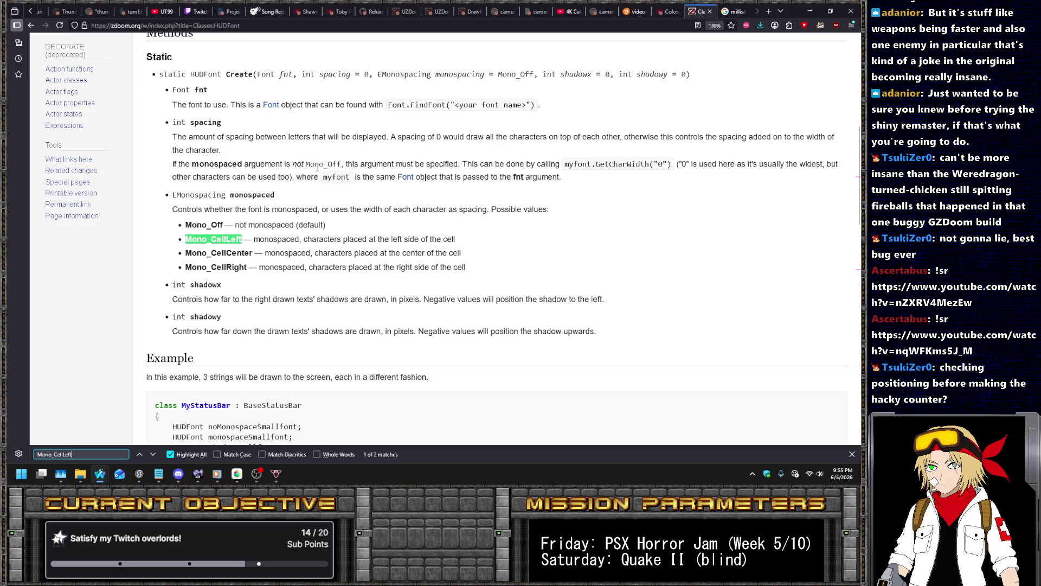
pyautogui.hotkey('alt', 'Tab')
pyautogui.click(583, 236)
# - Append '+ 1' to the timer font width, save hud.zsc, and launch the archive
pyautogui.write('+ 1, Mono_CellLeft, 1, 1);')
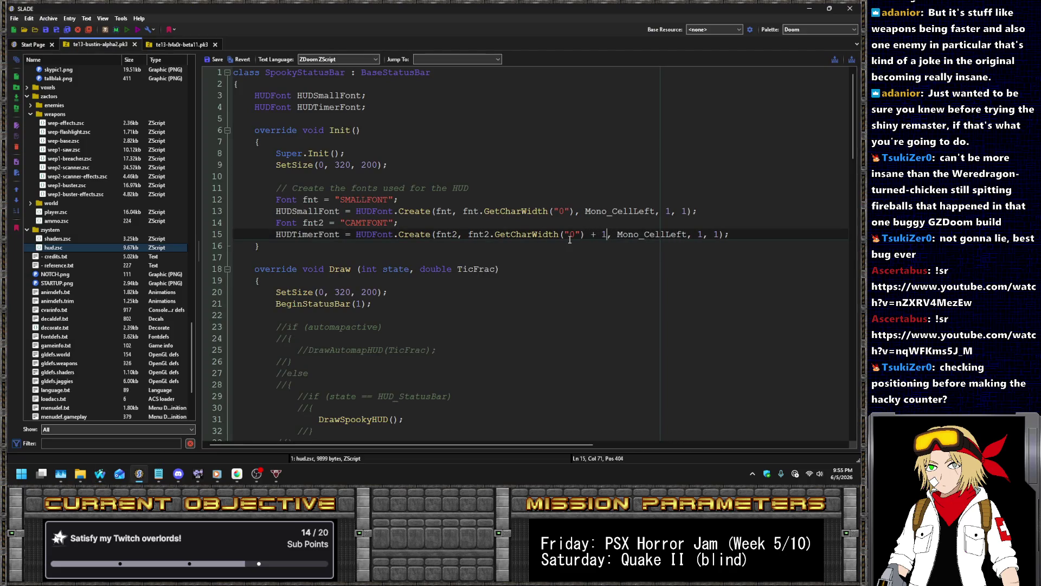
pyautogui.hotkey('ctrl', 's')
pyautogui.hotkey('alt', 'Tab')
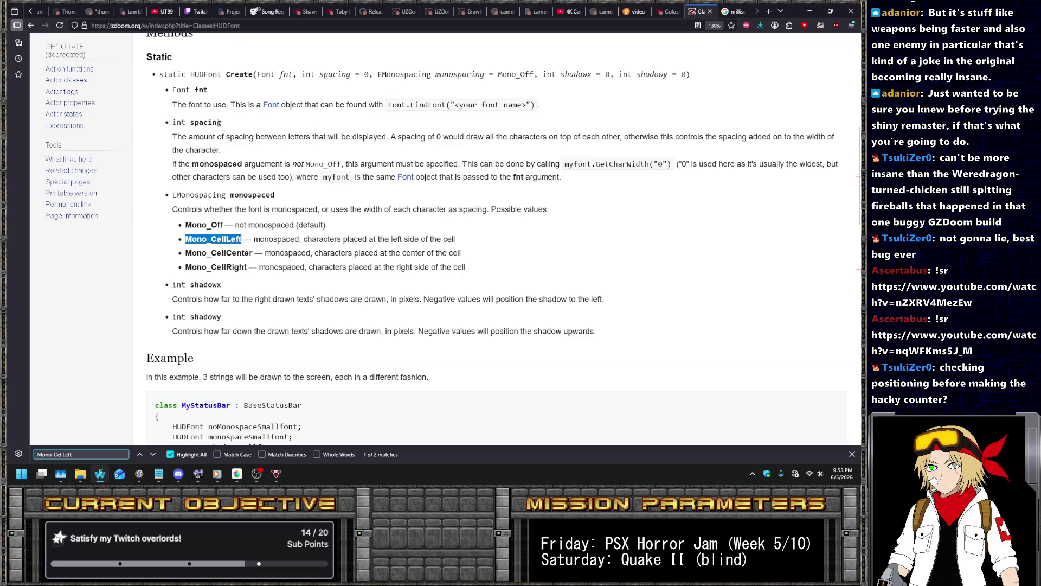
pyautogui.hotkey('alt', 'Tab')
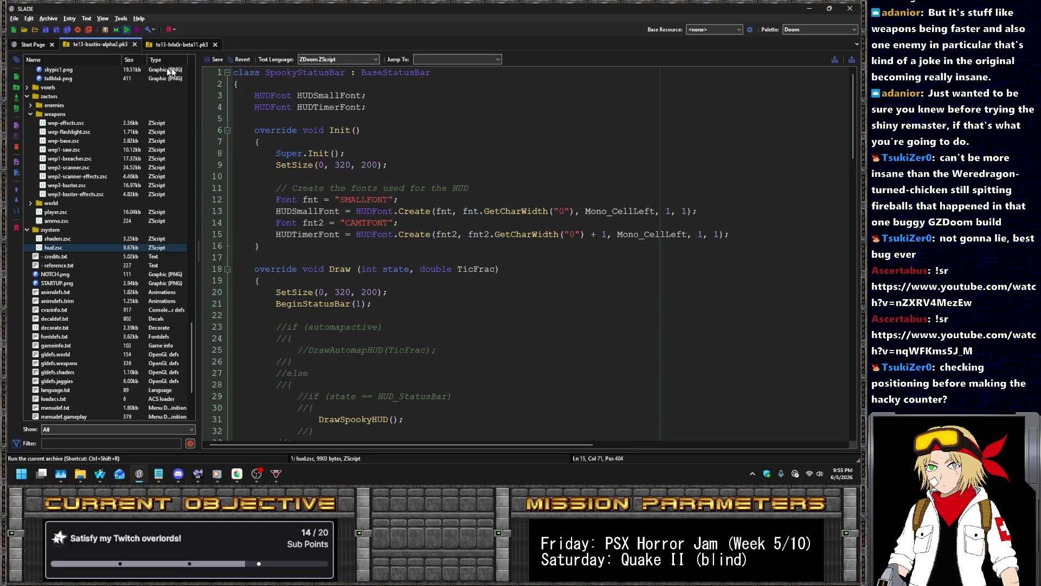
pyautogui.press('Return')
pyautogui.press('Return')
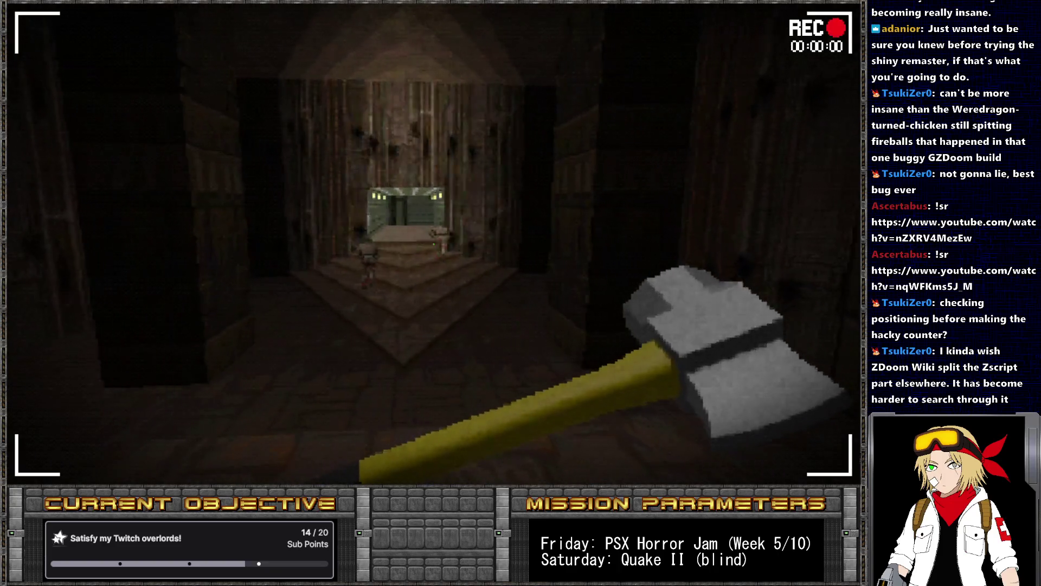
# - Quit UZDoom and click back into the hud.zsc code in SLADE
pyautogui.hotkey('alt', 'F4')
pyautogui.click(647, 315)
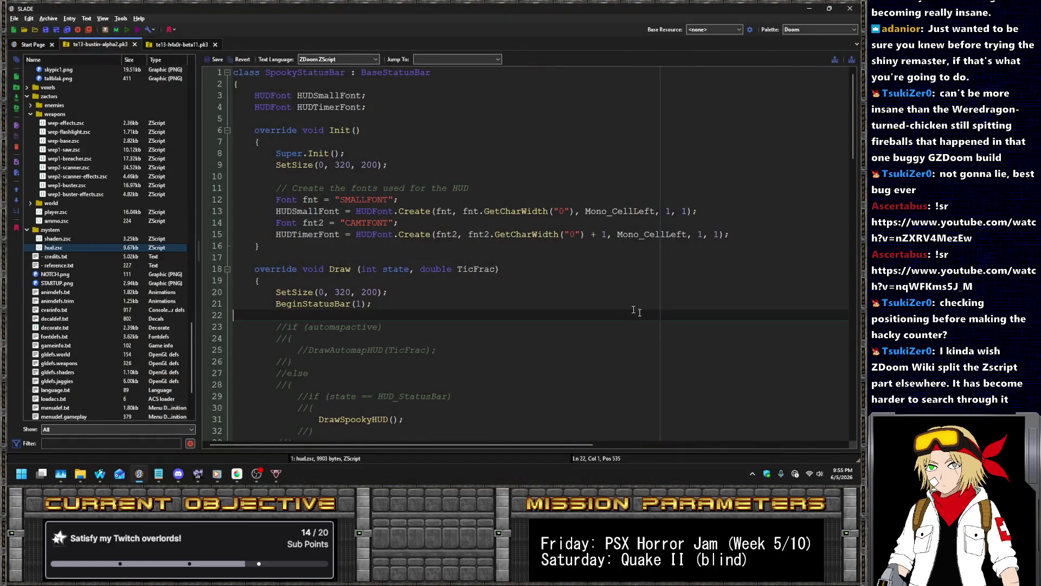
# - Change the timer digit offsets on lines 58, 62 and 66 to -9, -21 and -33, then run the archive
pyautogui.scroll(-13, 506, 249)
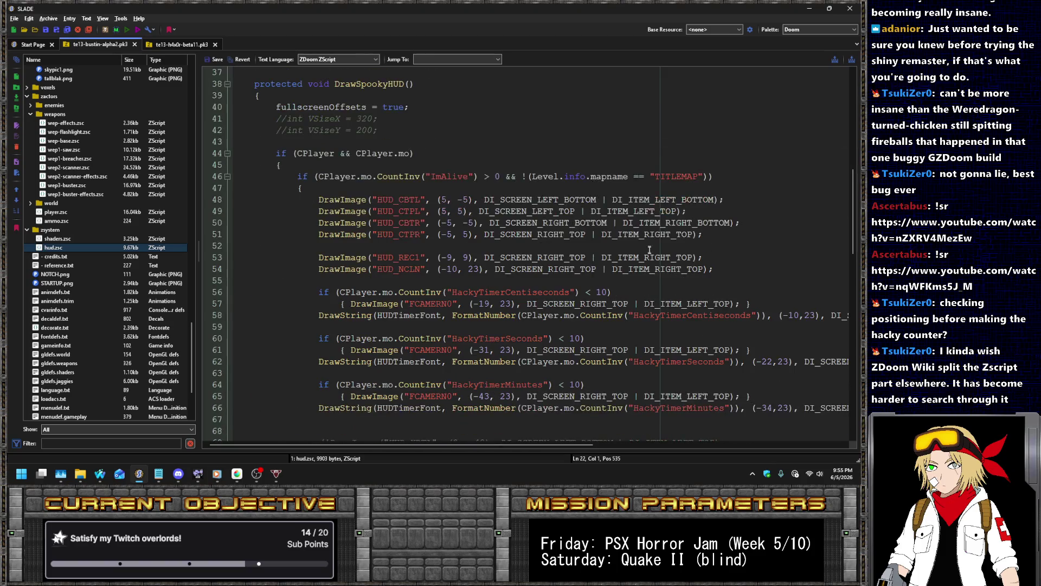
pyautogui.doubleClick(794, 282)
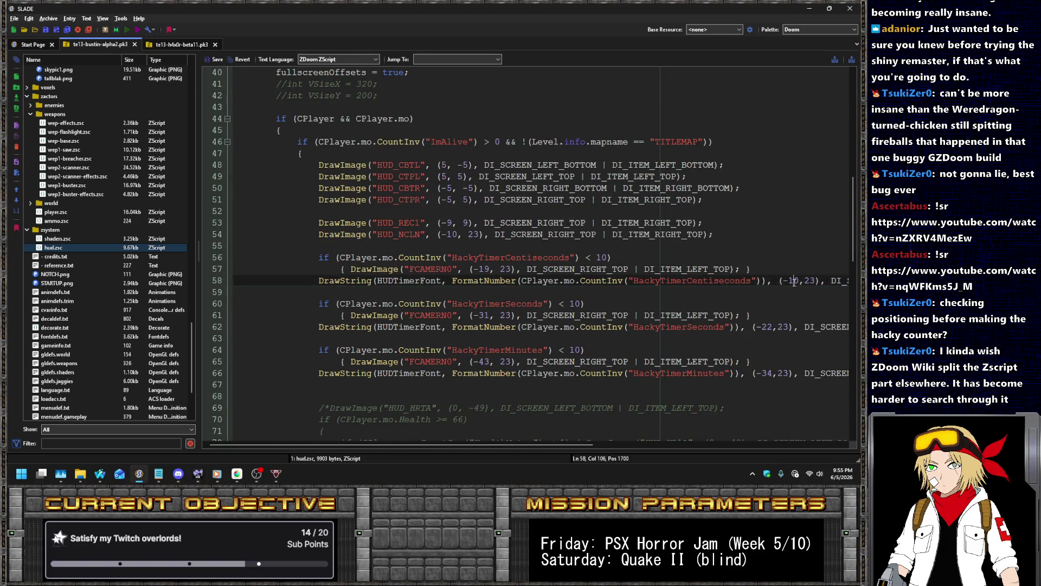
pyautogui.write('9')
pyautogui.click(769, 327)
pyautogui.press('Delete')
pyautogui.write('1')
pyautogui.press('Down')
pyautogui.press('Down')
pyautogui.press('Down')
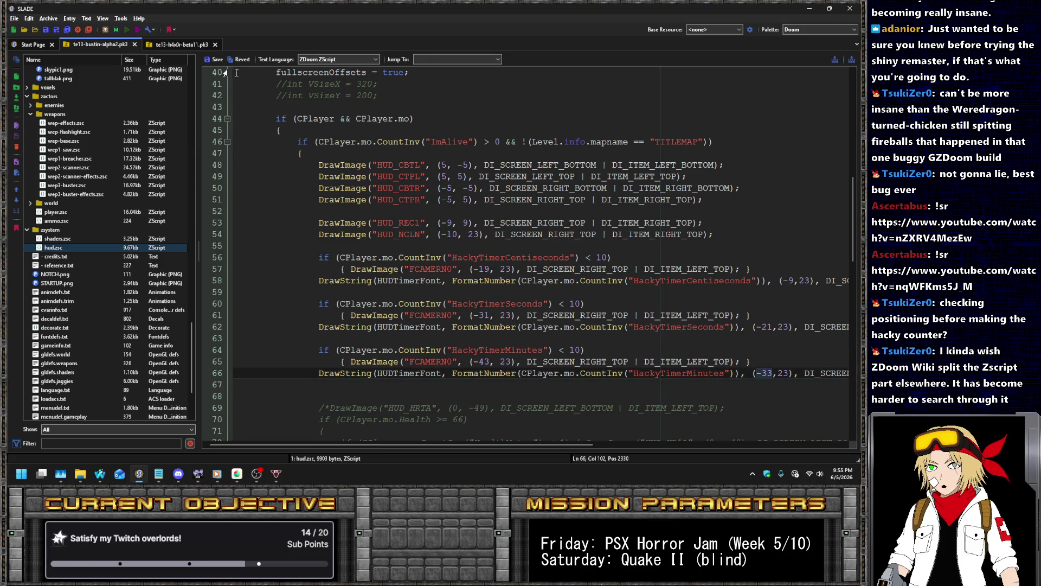
pyautogui.press('Delete')
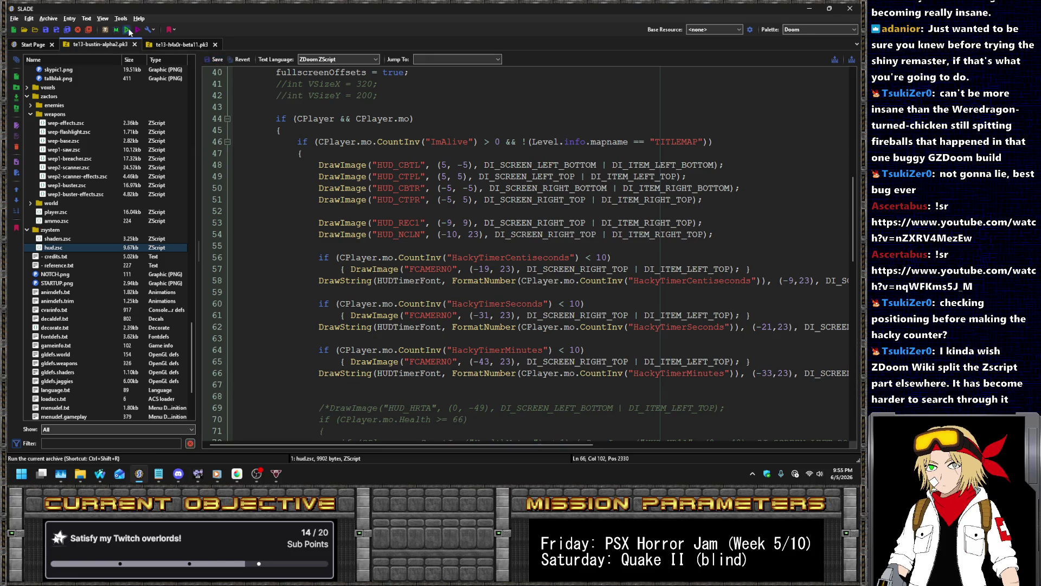
pyautogui.click(129, 32)
# - Enter the level and run 'give hackytimerseconds' repeatedly from the console
pyautogui.press('Return')
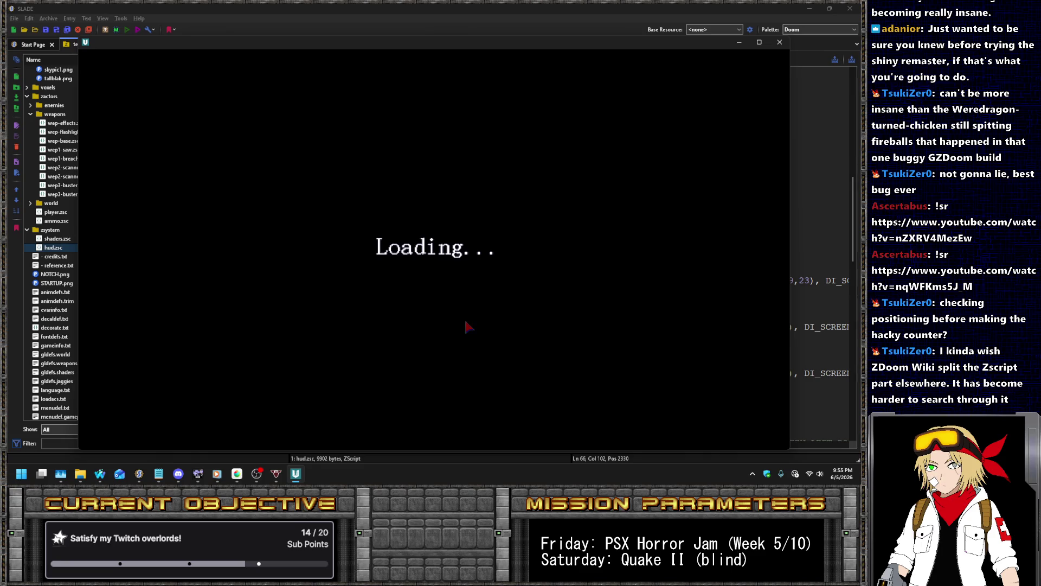
pyautogui.press('Return')
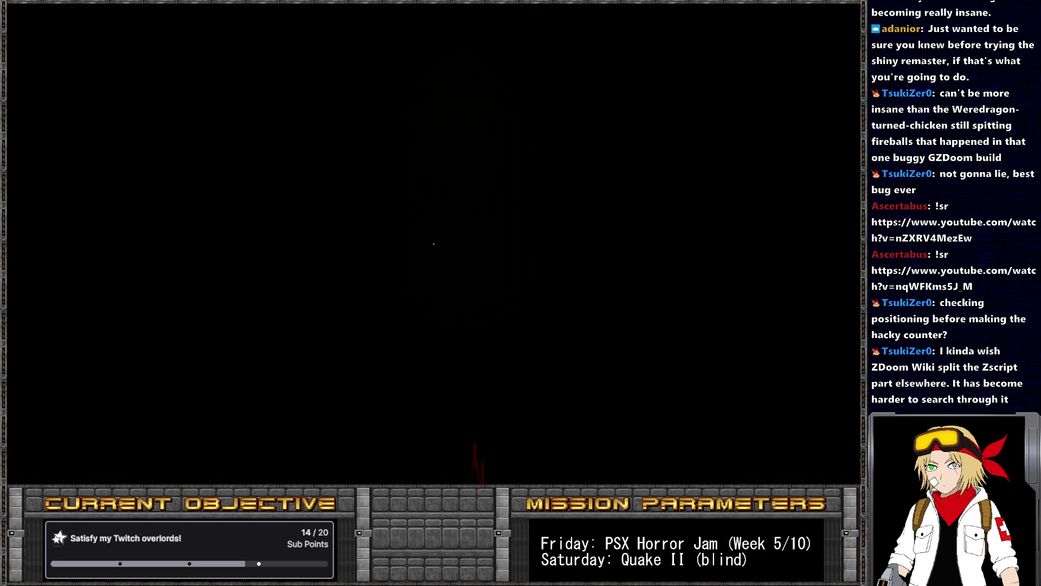
pyautogui.press('`')
pyautogui.write('give timer')
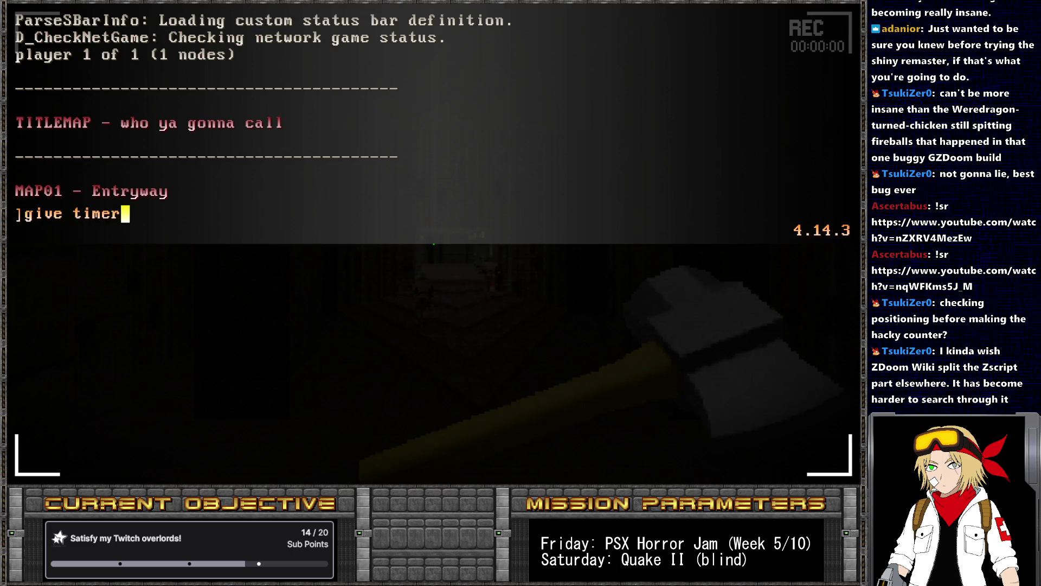
pyautogui.press('BackSpace')
pyautogui.press('BackSpace')
pyautogui.press('BackSpace')
pyautogui.write('hackytimerseconds')
pyautogui.press('Return')
pyautogui.press('`')
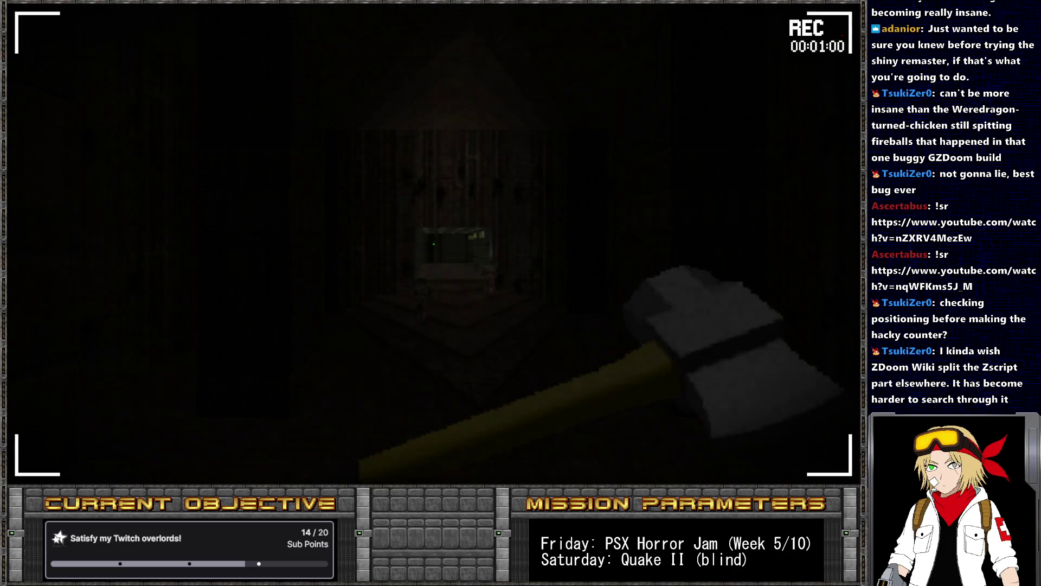
pyautogui.press('`')
pyautogui.press('Up')
pyautogui.press('Return')
pyautogui.press('`')
pyautogui.press('`')
pyautogui.press('Up')
pyautogui.press('Return')
pyautogui.press('`')
pyautogui.press('`')
pyautogui.press('Up')
pyautogui.press('Return')
pyautogui.press('`')
pyautogui.press('`')
pyautogui.press('Up')
pyautogui.press('Return')
pyautogui.press('`')
pyautogui.press('`')
pyautogui.press('Up')
pyautogui.press('Return')
pyautogui.press('Up')
pyautogui.press('Return')
pyautogui.press('`')
pyautogui.press('`')
pyautogui.press('Up')
pyautogui.press('Return')
pyautogui.press('`')
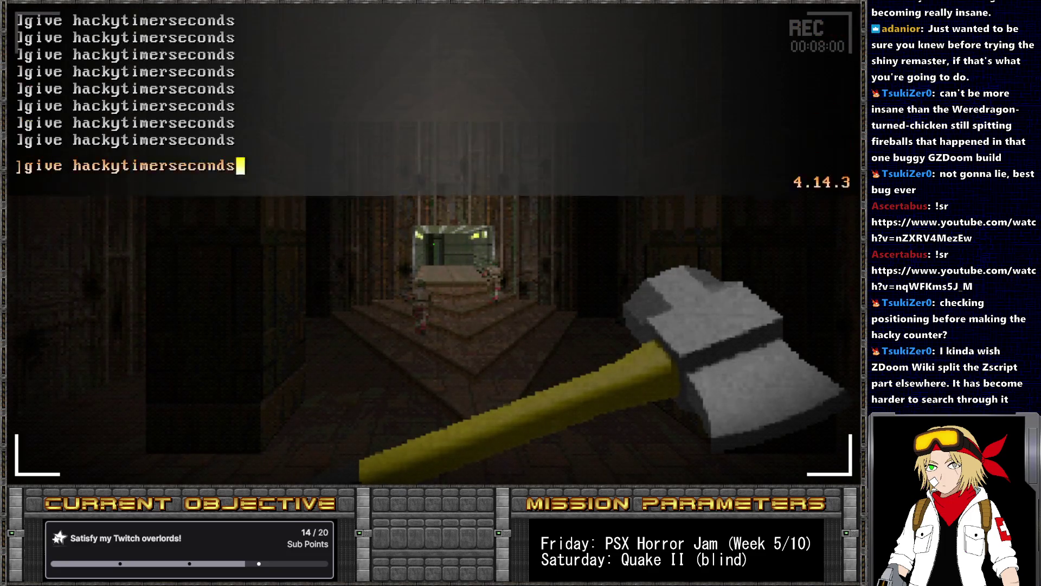
pyautogui.press('Up')
pyautogui.press('Return')
pyautogui.press('`')
pyautogui.press('`')
pyautogui.press('Up')
pyautogui.press('Return')
pyautogui.press('`')
# - Walk around briefly, then start a new game to reset the timer
pyautogui.press('w')
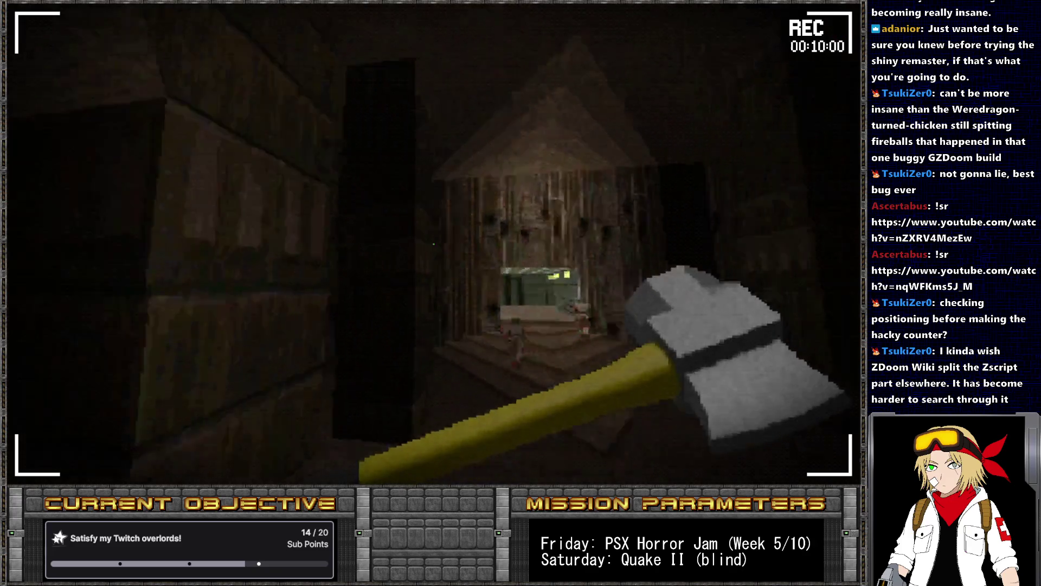
pyautogui.press('Left')
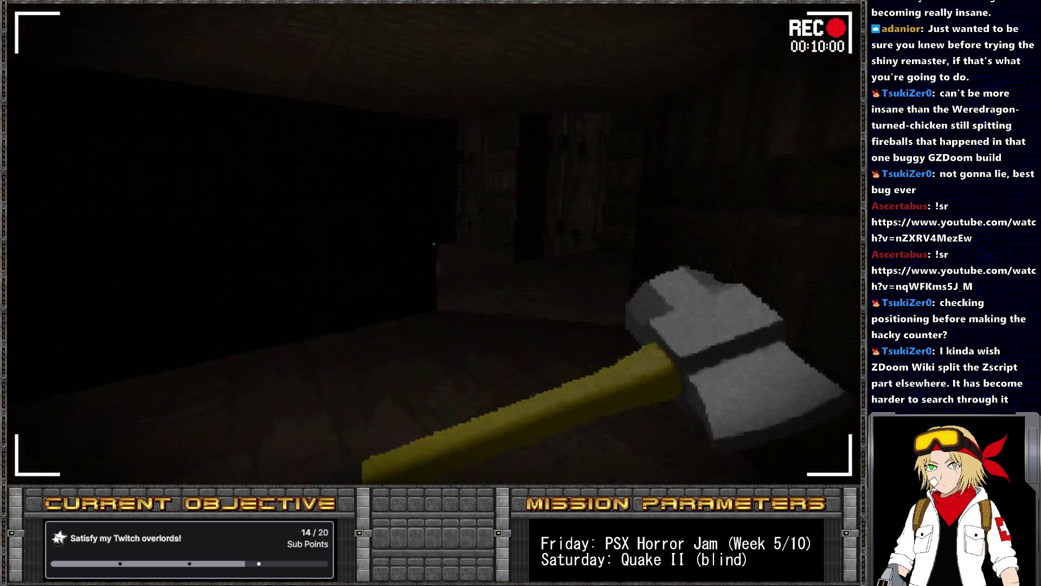
pyautogui.press('Escape')
pyautogui.press('Return')
pyautogui.press('Return')
pyautogui.press('Return')
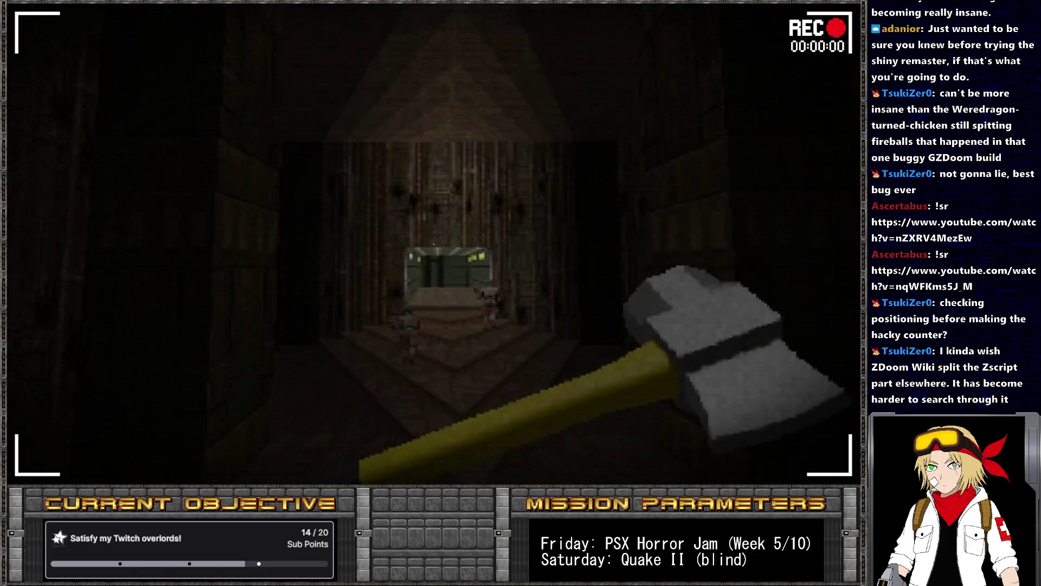
# - Run 'pukename SPOOKY_TIMER' and look around while the HUD timer counts
pyautogui.press('`')
pyautogui.write('give')
pyautogui.press('BackSpace')
pyautogui.press('BackSpace')
pyautogui.press('BackSpace')
pyautogui.write('pukename SPOOKY_TIMER')
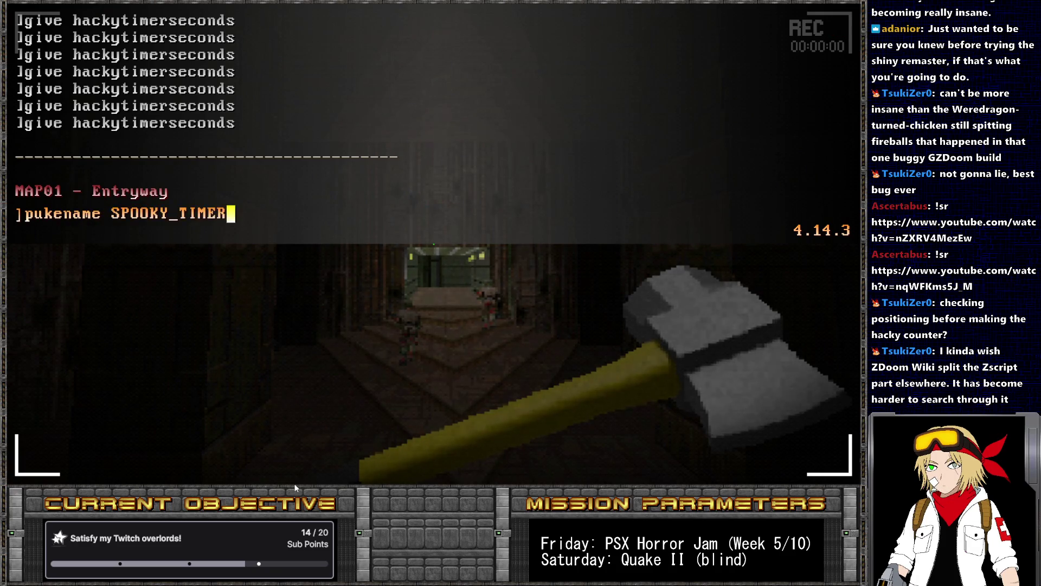
pyautogui.press('Return')
pyautogui.press('`')
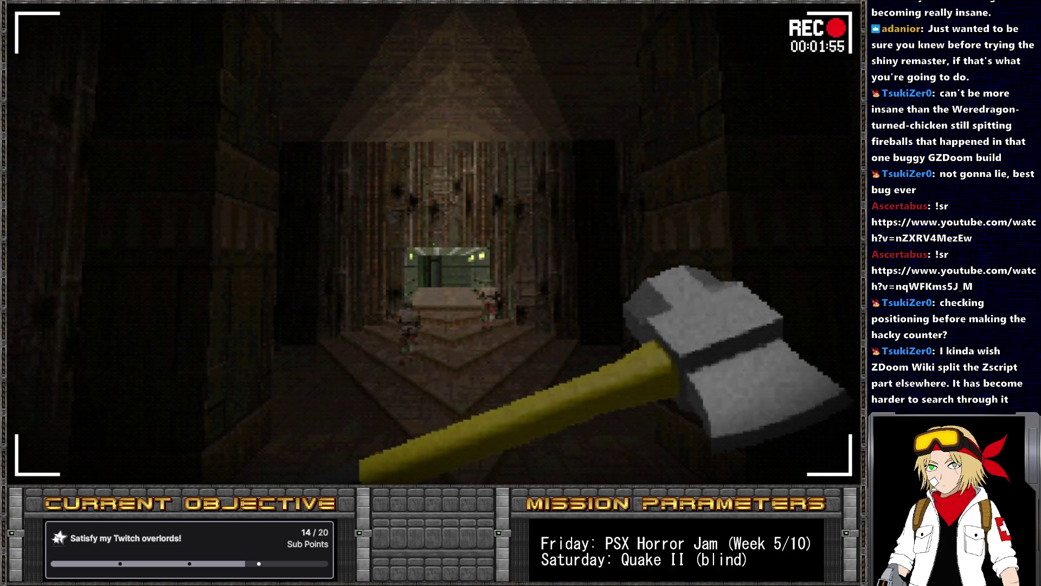
pyautogui.press('Left')
pyautogui.press('Left')
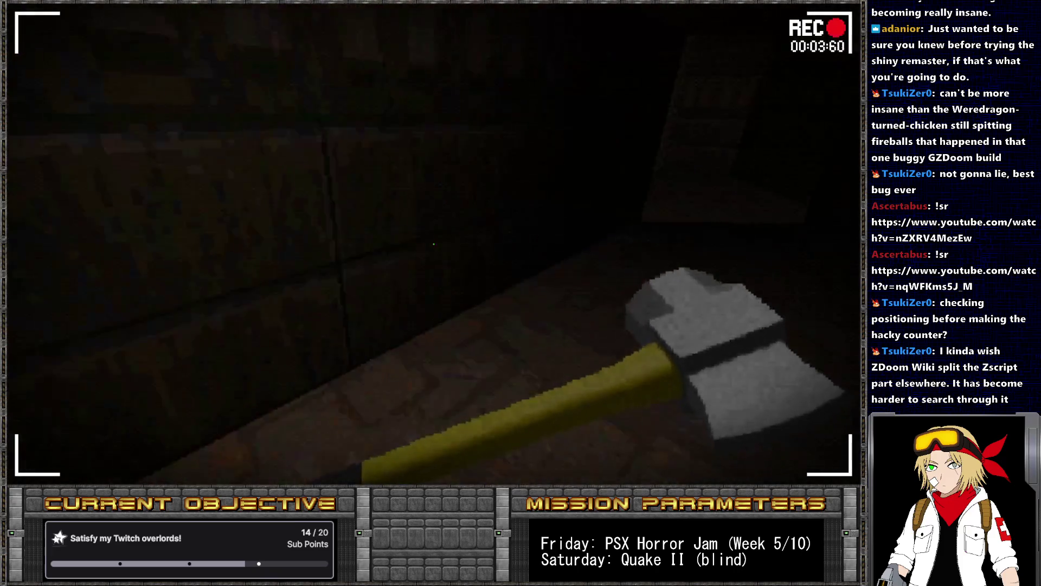
pyautogui.press('Left')
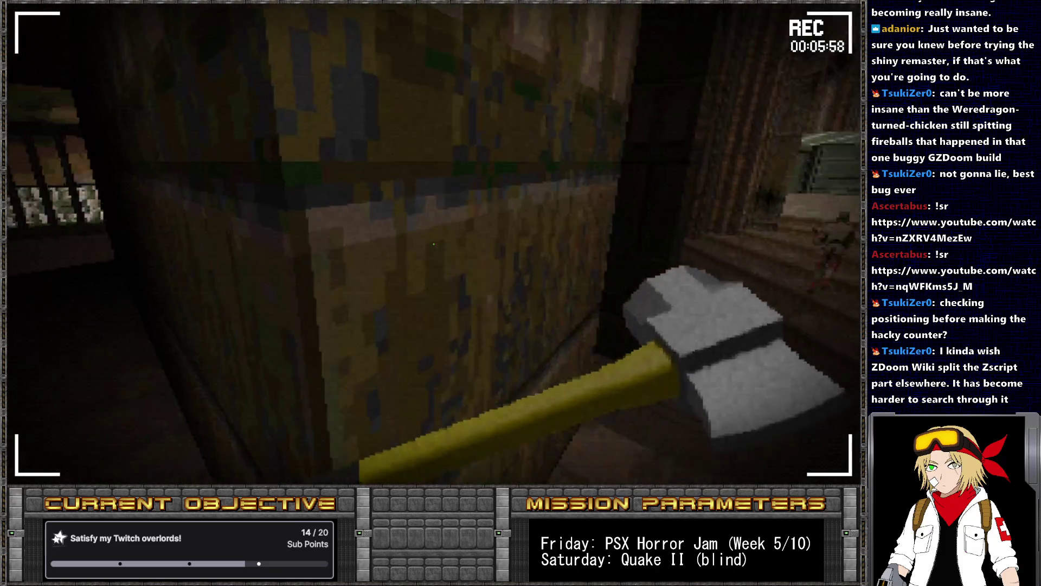
pyautogui.press('Left')
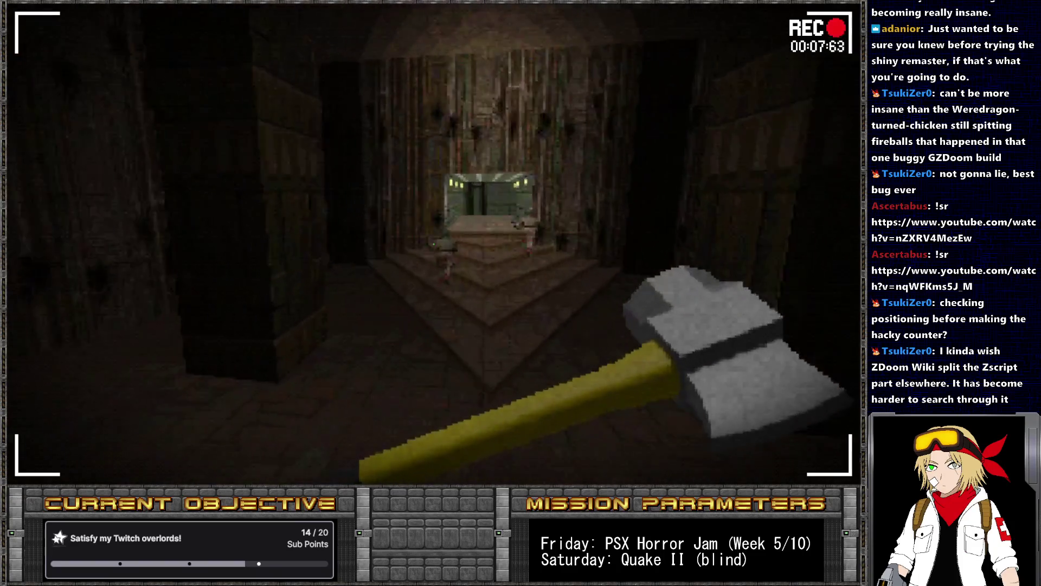
pyautogui.press('Left')
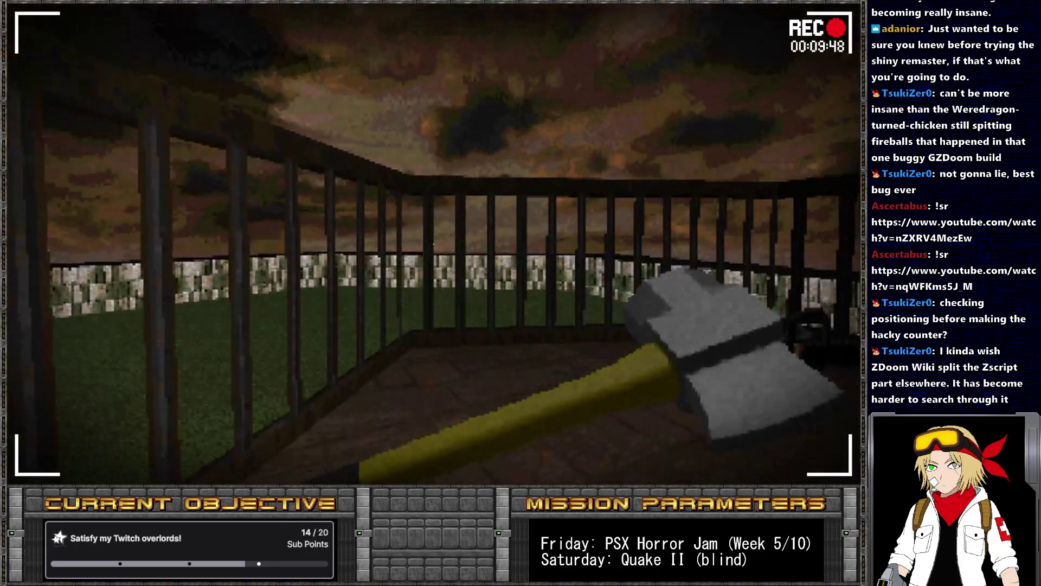
# - Slow the game to 0.2 timescale and watch the timer while moving on the balcony
pyautogui.press('`')
pyautogui.write('i_timescale 0')
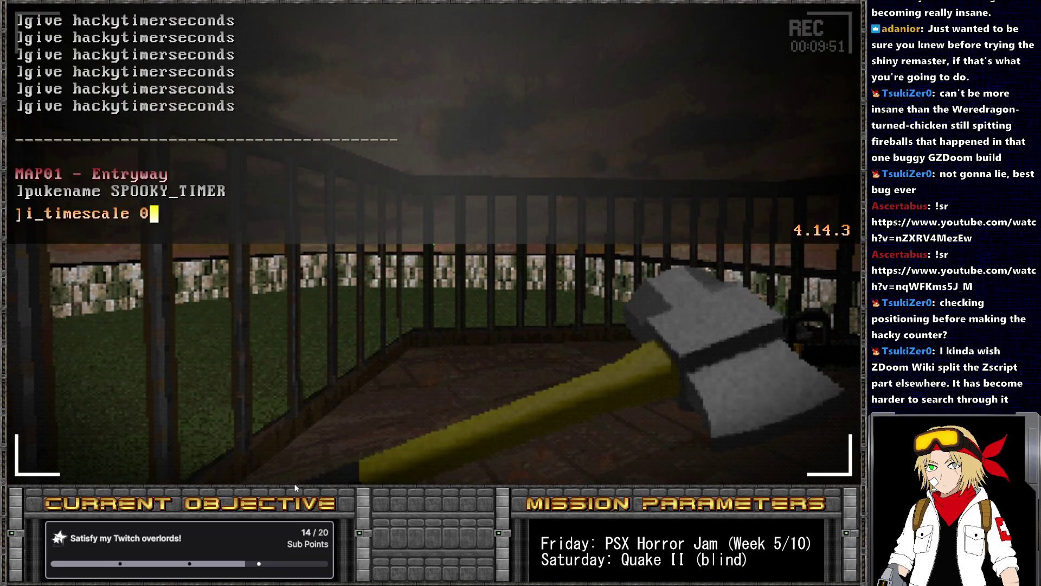
pyautogui.write('.2')
pyautogui.press('Return')
pyautogui.press('`')
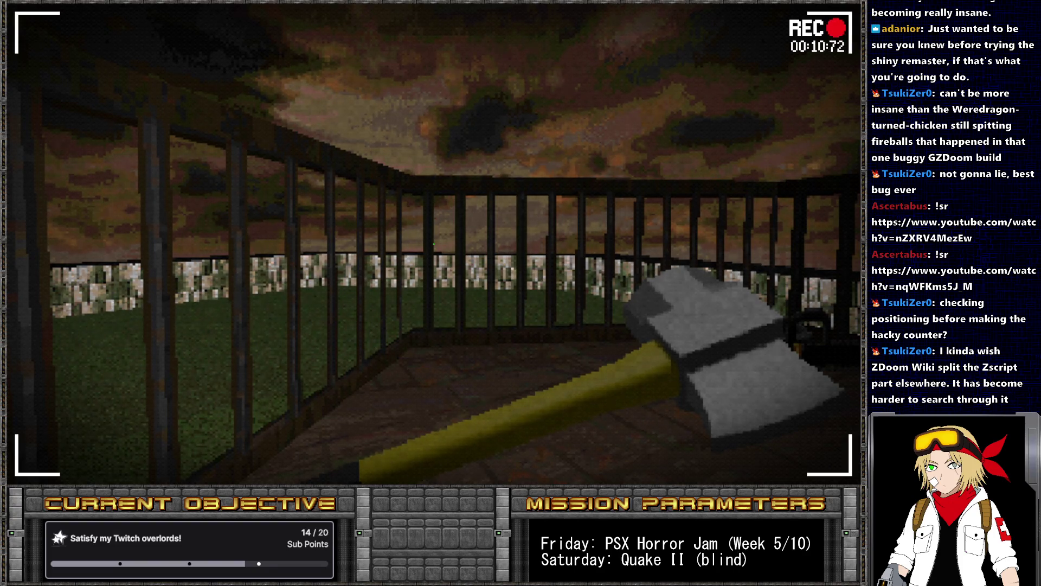
pyautogui.press('w')
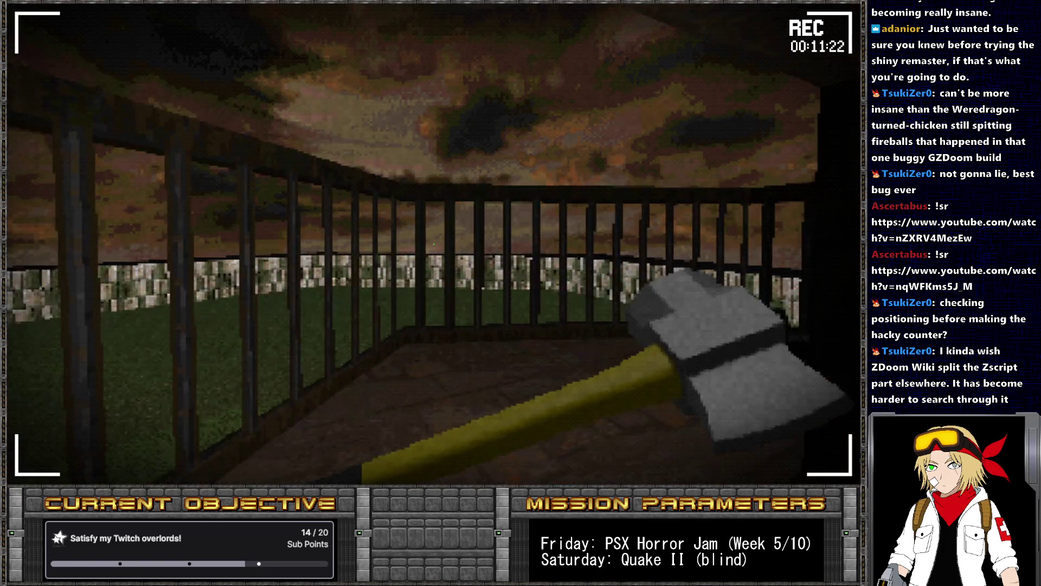
pyautogui.press('s')
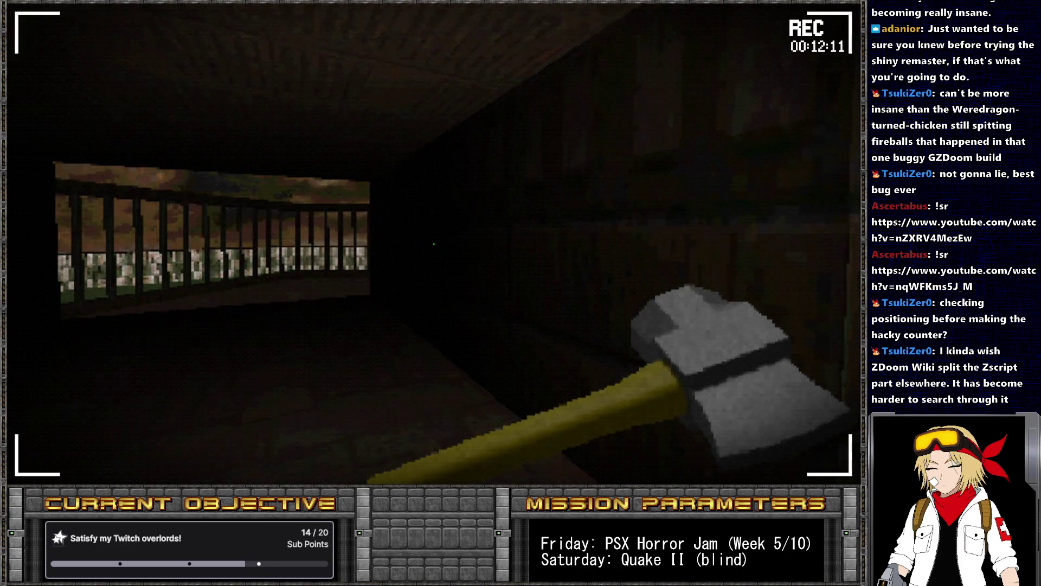
# - Restore timescale 1, look around, then return to SLADE
pyautogui.press('`')
pyautogui.press('Up')
pyautogui.press('BackSpace')
pyautogui.press('BackSpace')
pyautogui.press('BackSpace')
pyautogui.write('1')
pyautogui.press('Return')
pyautogui.press('`')
pyautogui.press('Left')
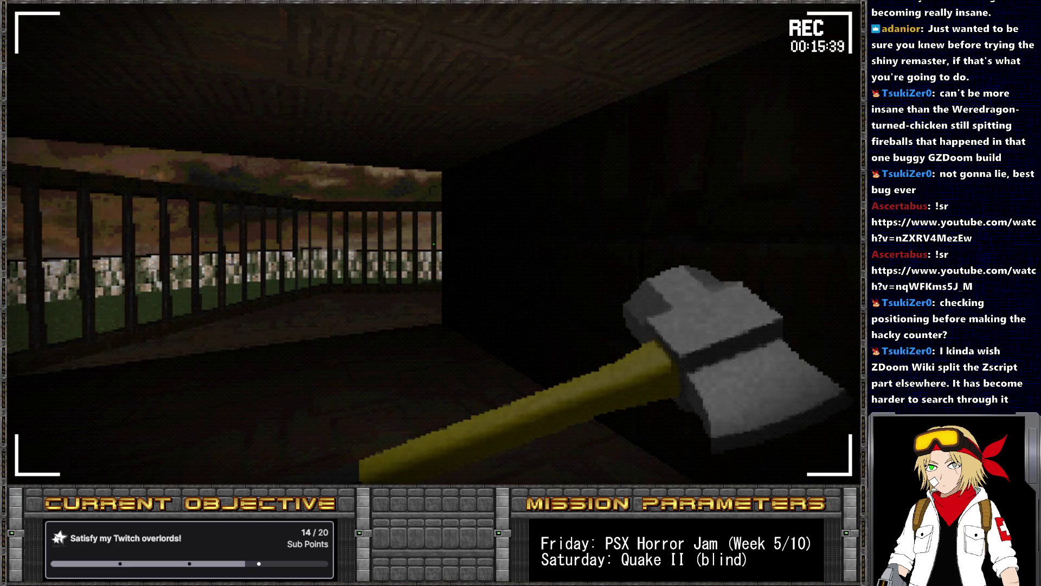
pyautogui.press('Down')
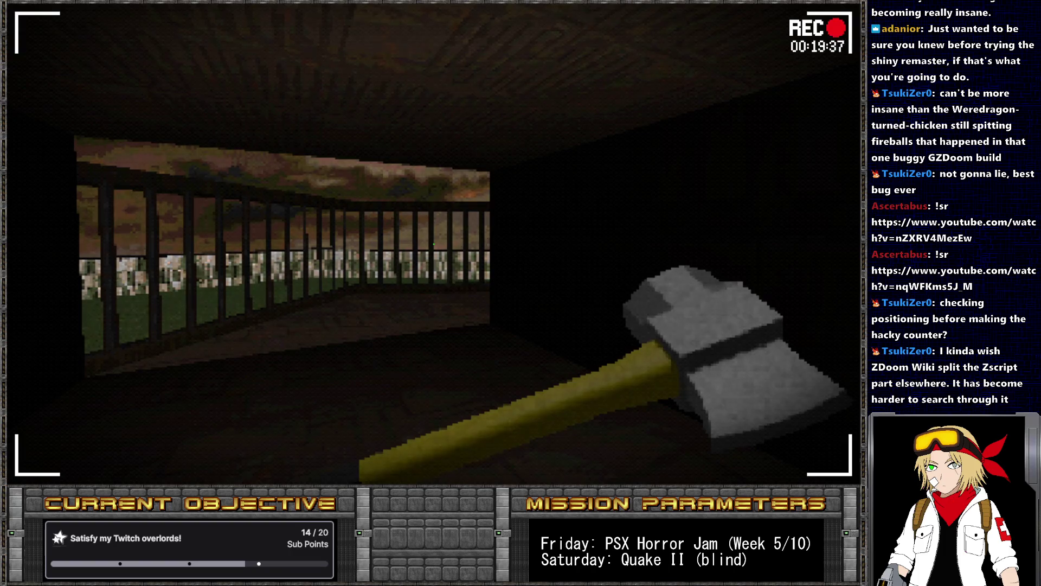
pyautogui.hotkey('alt', 'Tab')
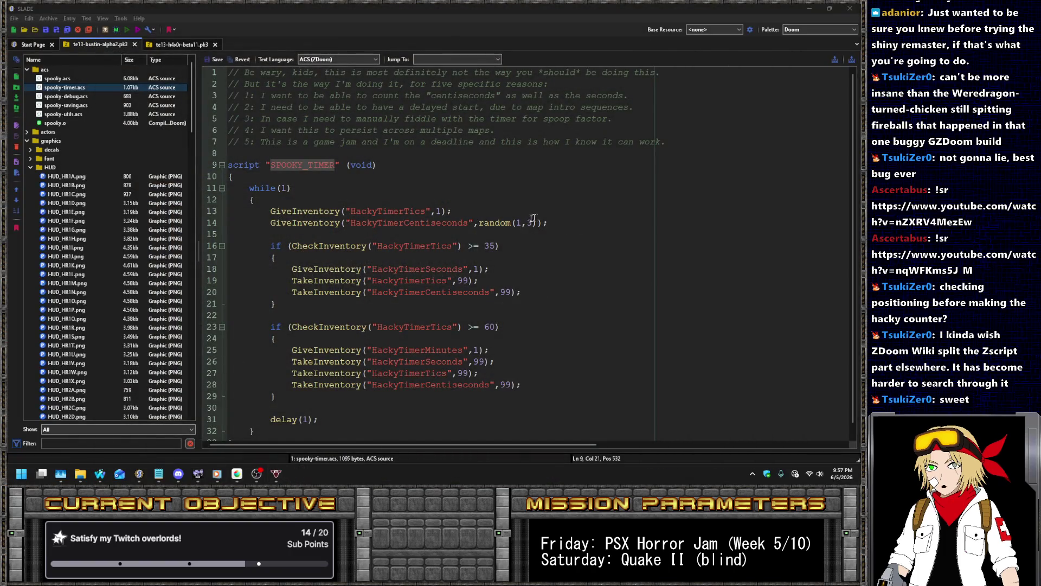
# - Raise the increment to random(2,3) and add an if (CheckInventory("HackyTimerCentiseconds") < 90) condition above it
pyautogui.doubleClick(518, 223)
pyautogui.write('2')
pyautogui.hotkey('ctrl', 'Left')
pyautogui.hotkey('ctrl', 'Left')
pyautogui.hotkey('ctrl', 'Left')
pyautogui.press('Up')
pyautogui.press('End')
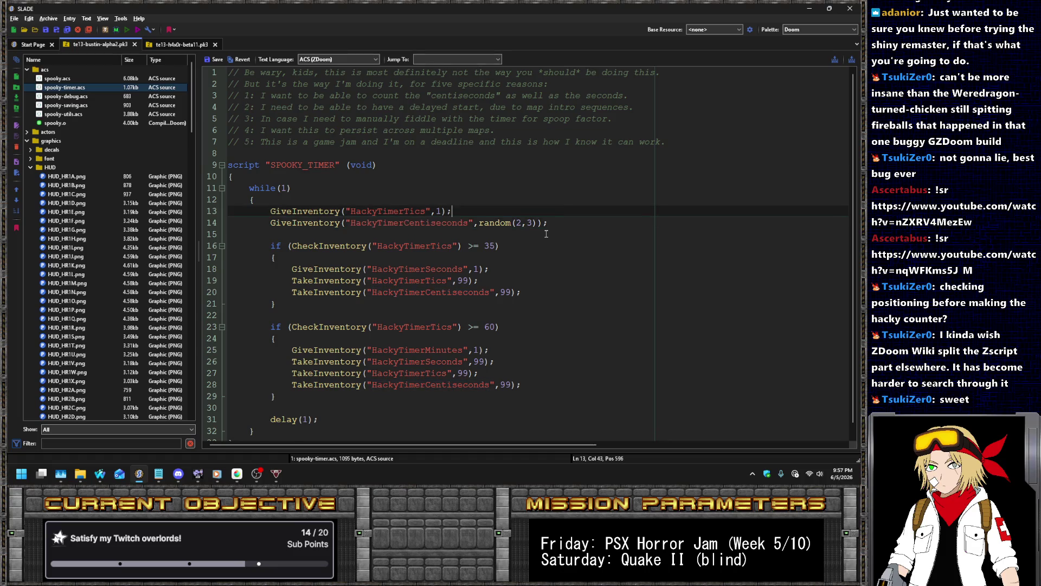
pyautogui.press('Return')
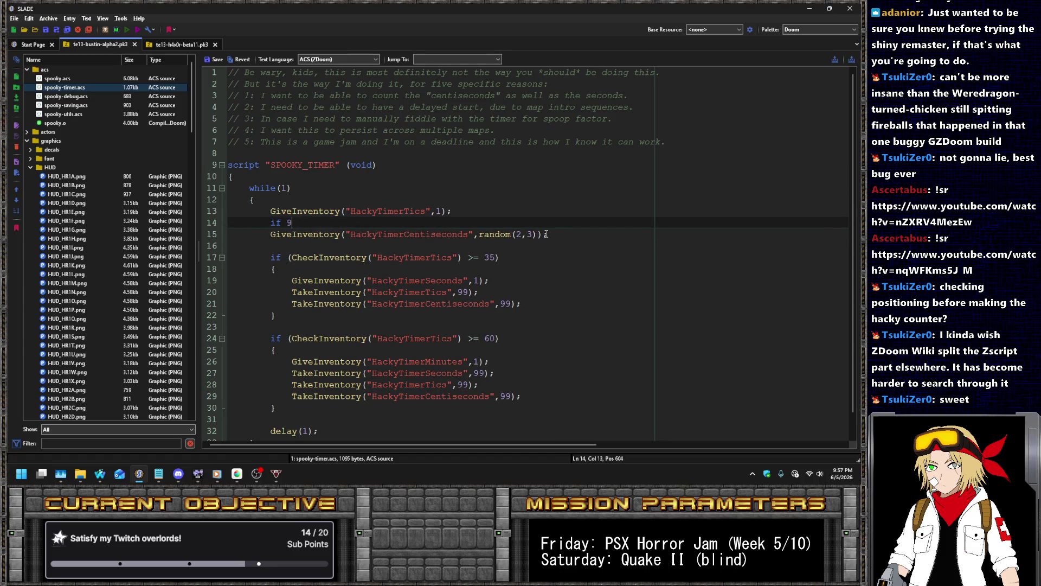
pyautogui.press('BackSpace')
pyautogui.press('BackSpace')
pyautogui.press('BackSpace')
pyautogui.write('heckInventory("HackyTimerCentiseconds')
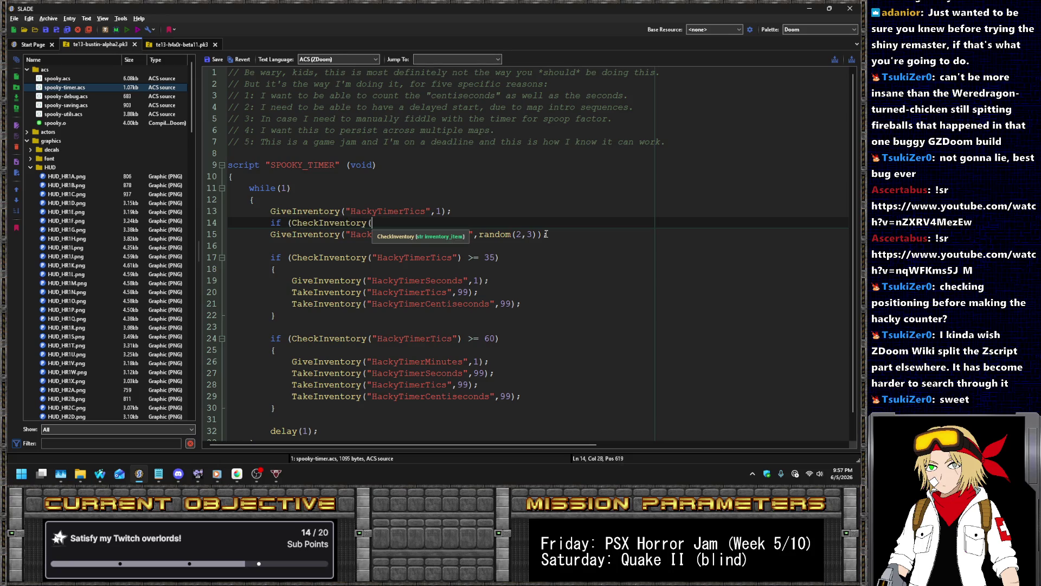
pyautogui.press('BackSpace')
pyautogui.press('BackSpace')
pyautogui.write(') < 90')
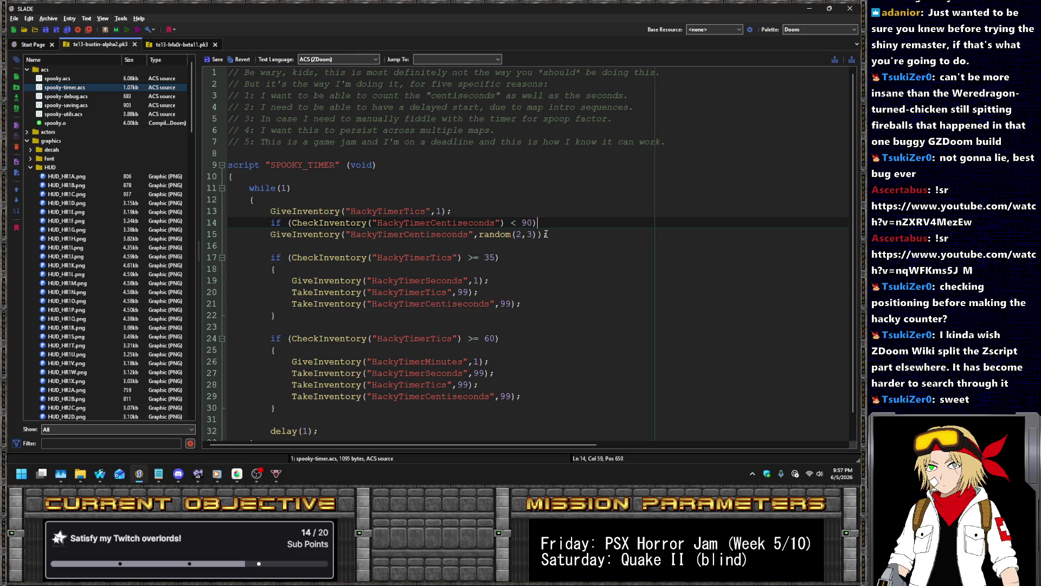
# - Wrap the GiveInventory line in braces under the condition and start a new else line
pyautogui.press('Return')
pyautogui.press('Down')
pyautogui.press('End')
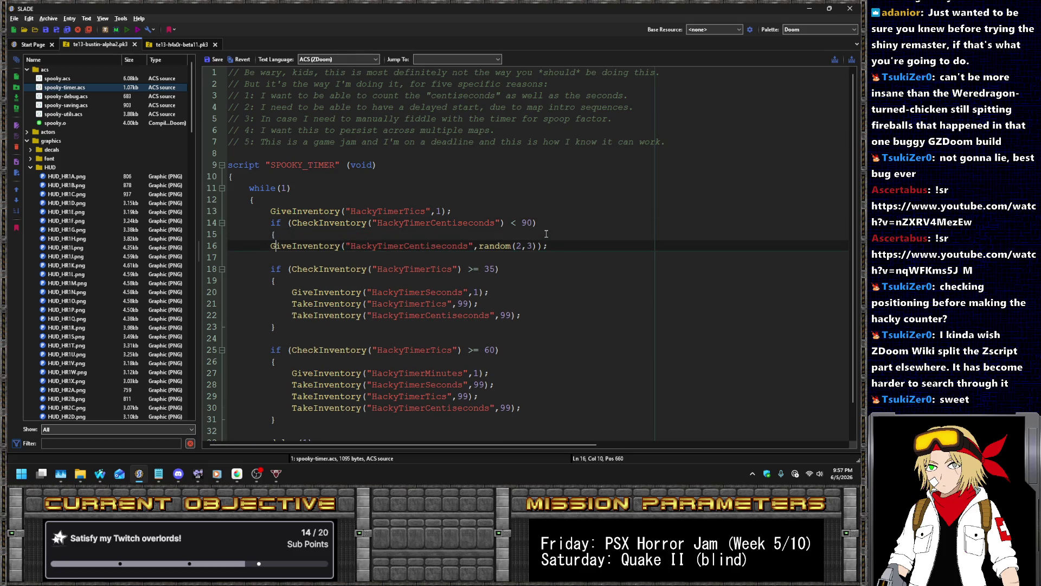
pyautogui.press('Return')
pyautogui.write('}')
pyautogui.press('Up')
pyautogui.press('Tab')
pyautogui.press('BackSpace')
pyautogui.press('BackSpace')
pyautogui.press('BackSpace')
pyautogui.press('Delete')
pyautogui.press('Delete')
pyautogui.press('Delete')
pyautogui.press('End')
pyautogui.press('Delete')
pyautogui.press('Home')
pyautogui.press('Tab')
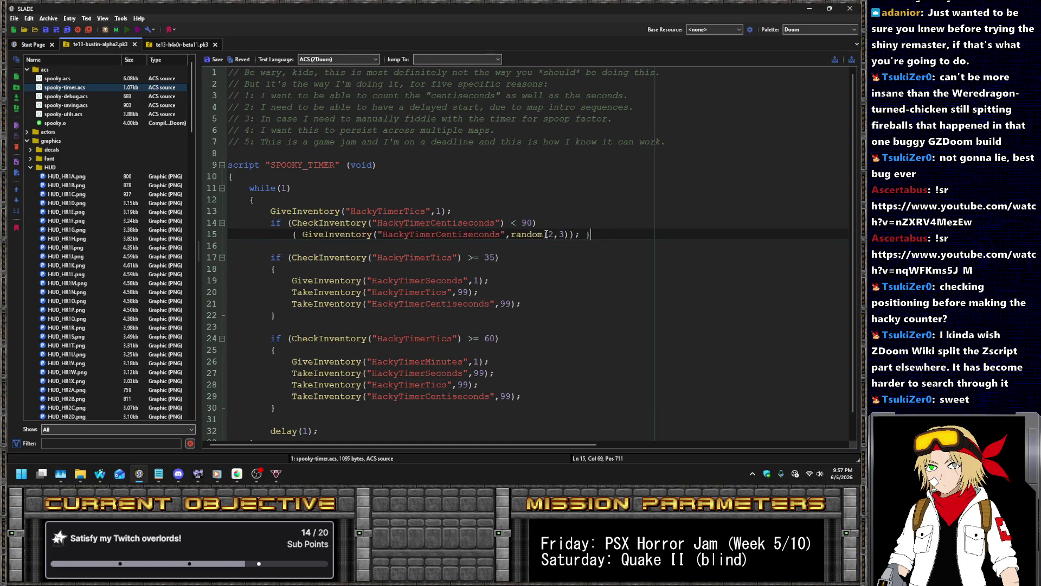
pyautogui.press('End')
pyautogui.press('Return')
# - Copy the braced line into the else branch so it gives random(1,2) centiseconds
pyautogui.press('Up')
pyautogui.press('Home')
pyautogui.hotkey('shift', 'End')
pyautogui.hotkey('ctrl', 'c')
pyautogui.press('Down')
pyautogui.press('End')
pyautogui.press('Return')
pyautogui.press('Tab')
pyautogui.hotkey('ctrl', 'v')
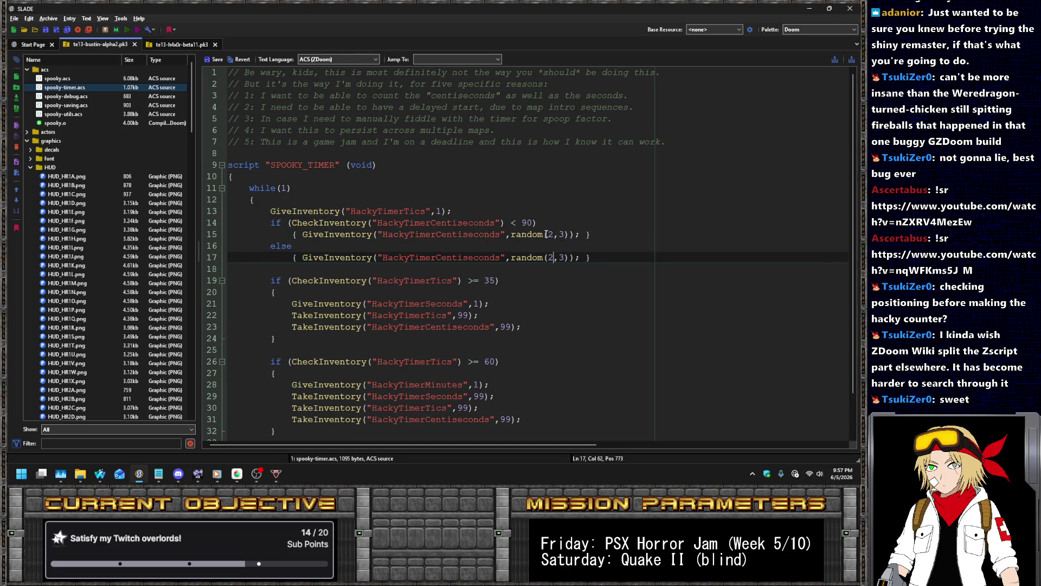
pyautogui.write('2')
# - Save spooky-timer.acs, compile spooky.acs, save the archive and run it in UZDoom
pyautogui.click(214, 59)
pyautogui.rightClick(134, 81)
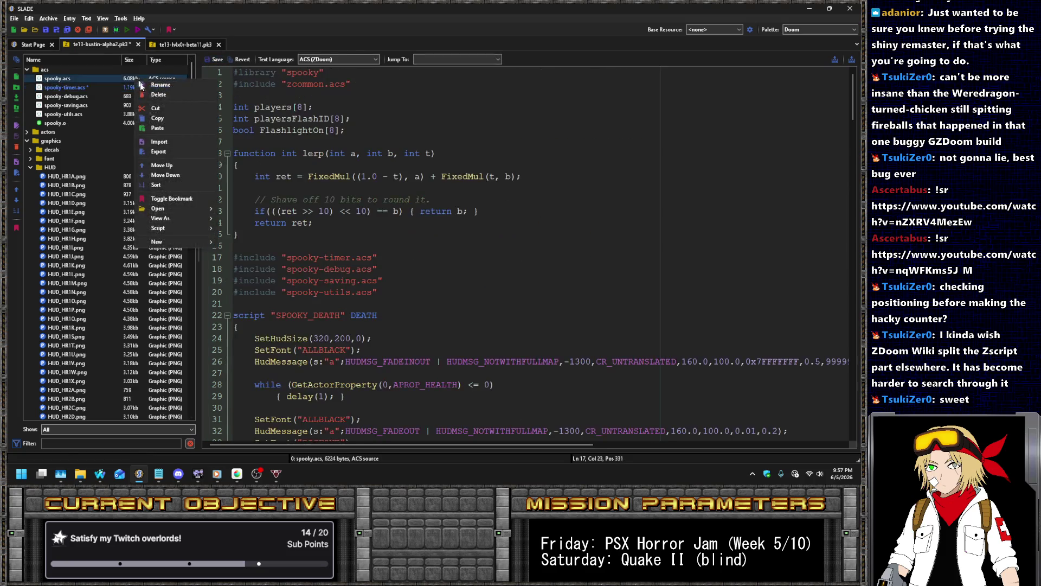
pyautogui.moveTo(201, 229)
pyautogui.click(260, 226)
pyautogui.hotkey('ctrl', 's')
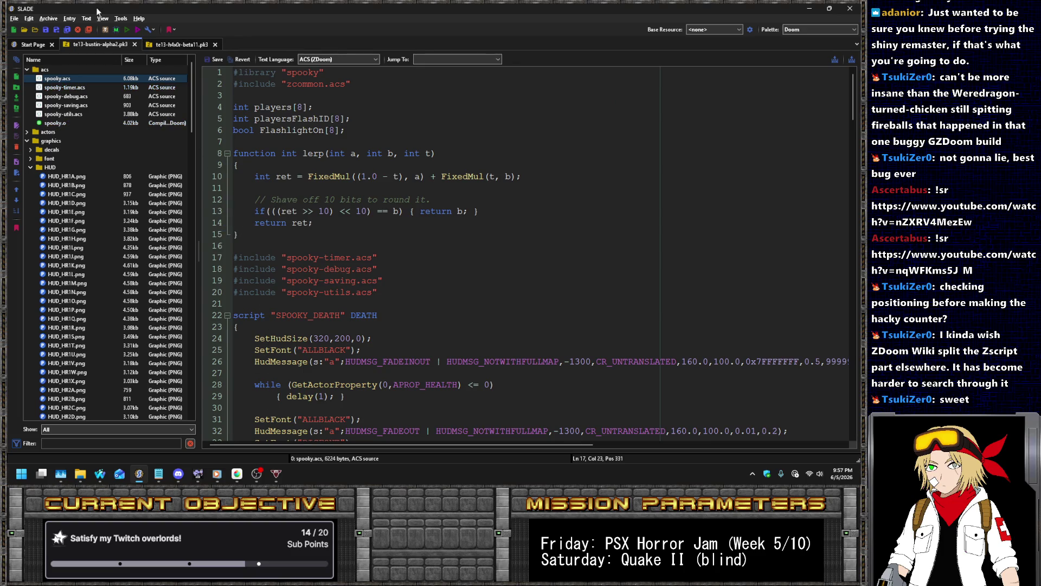
pyautogui.click(132, 36)
pyautogui.press('Return')
pyautogui.press('Return')
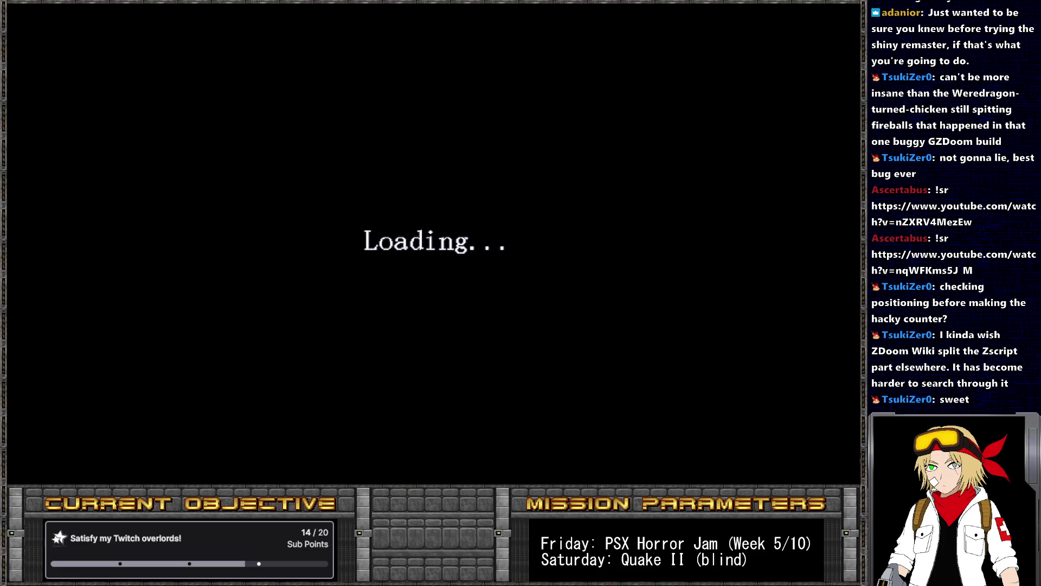
# - Skip the title menu and run 'pukename spooky_timer' from the console
pyautogui.press('Return')
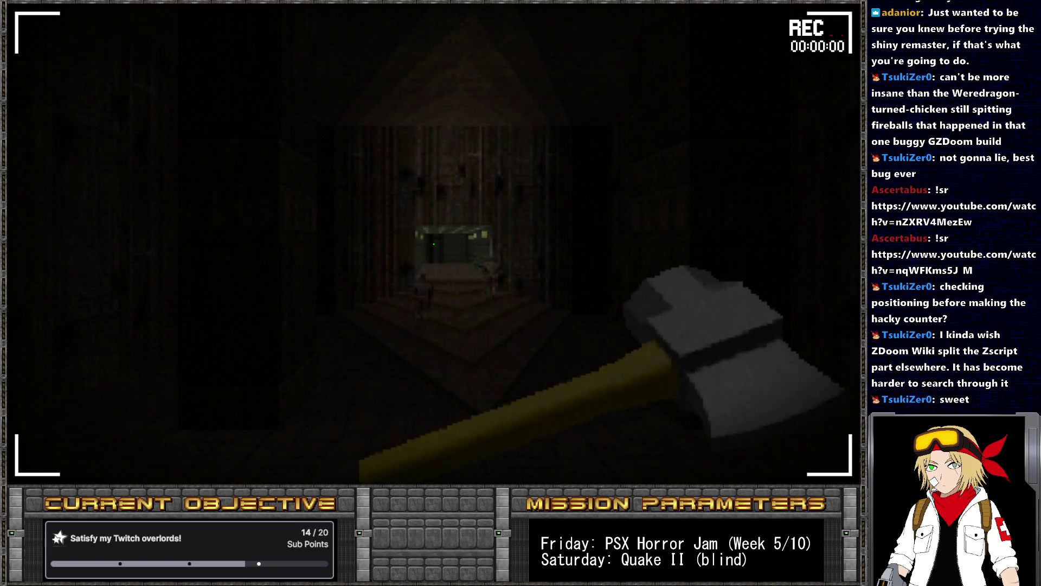
pyautogui.press('`')
pyautogui.write('pukename s')
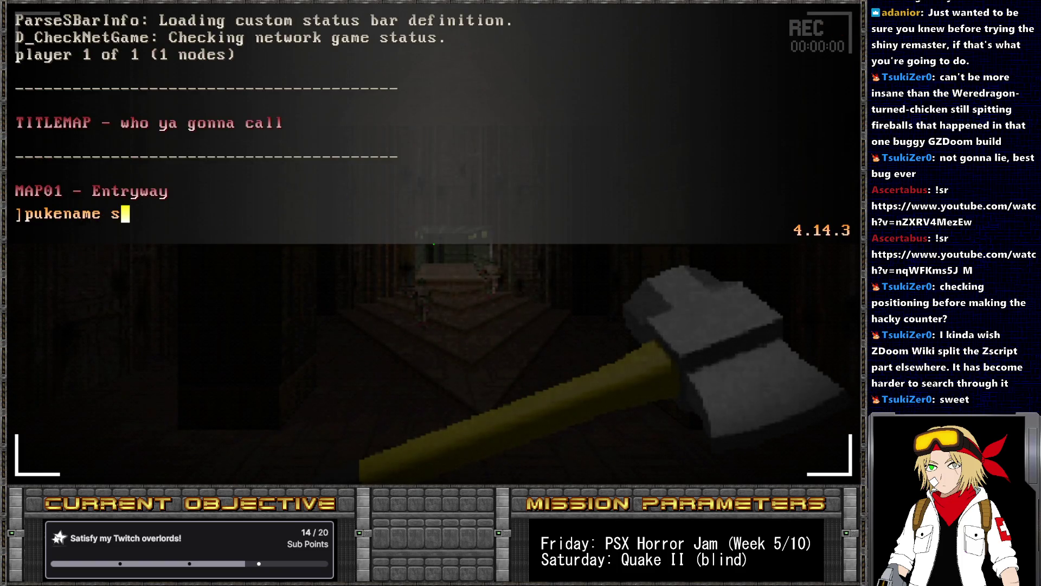
pyautogui.write('pooky_tim')
pyautogui.press('Return')
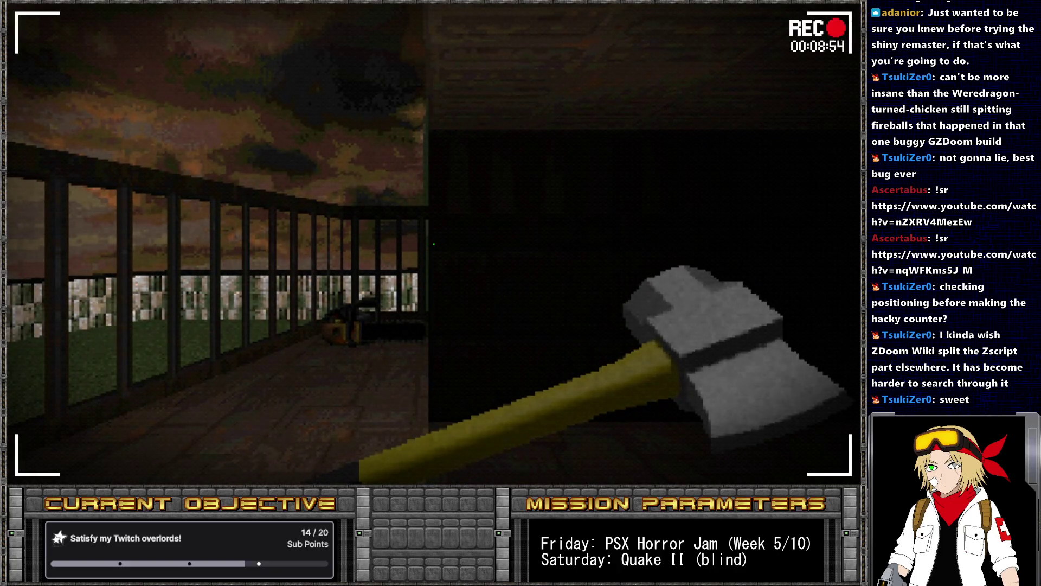
# - Slow the game with 'i_timescale 0.2', watch the HUD timer, then return to SLADE
pyautogui.press('`')
pyautogui.write('i_tim')
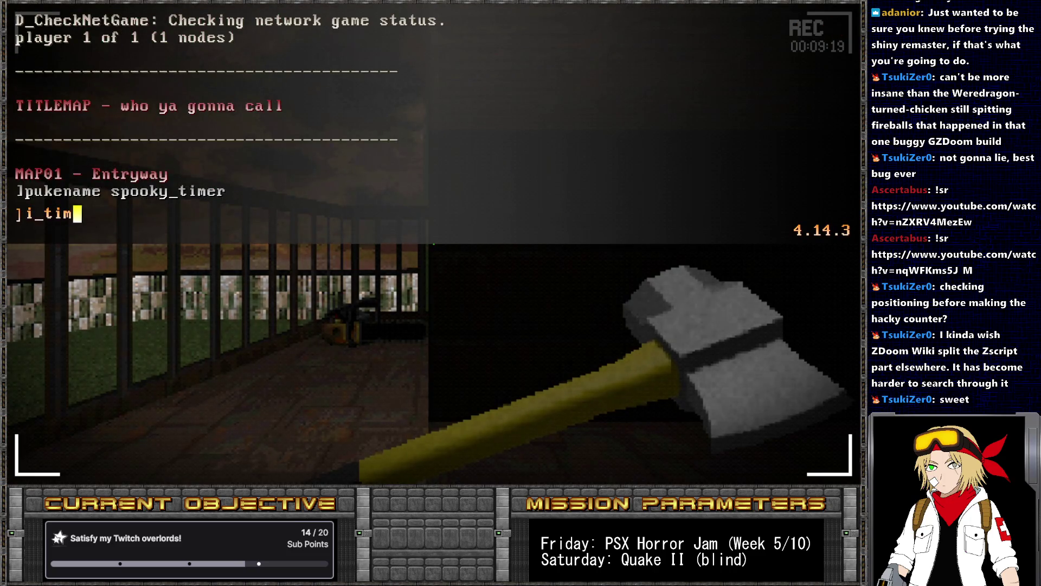
pyautogui.write('escale 0.2')
pyautogui.press('Return')
pyautogui.press('`')
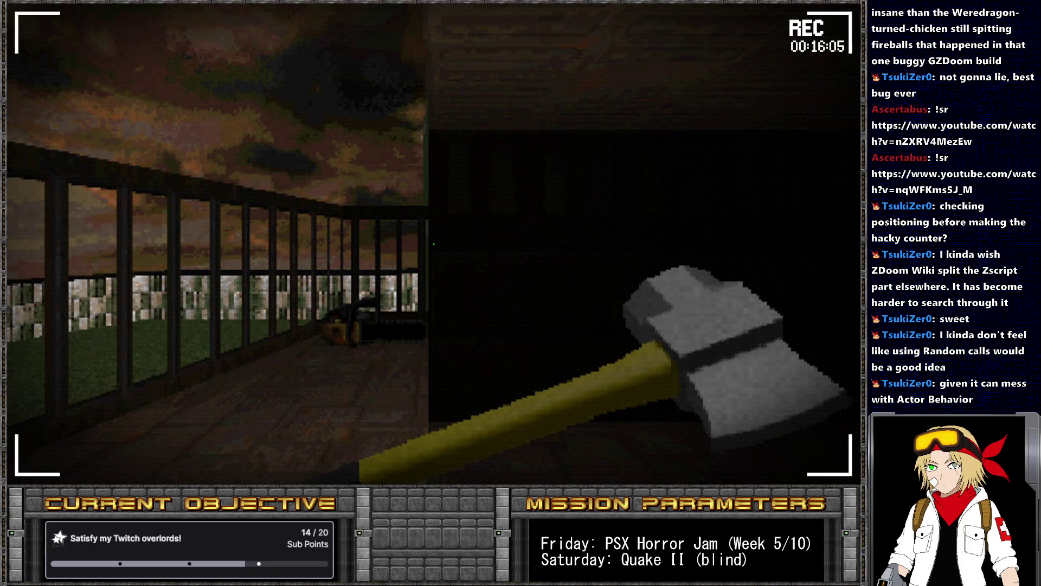
pyautogui.hotkey('alt', 'Tab')
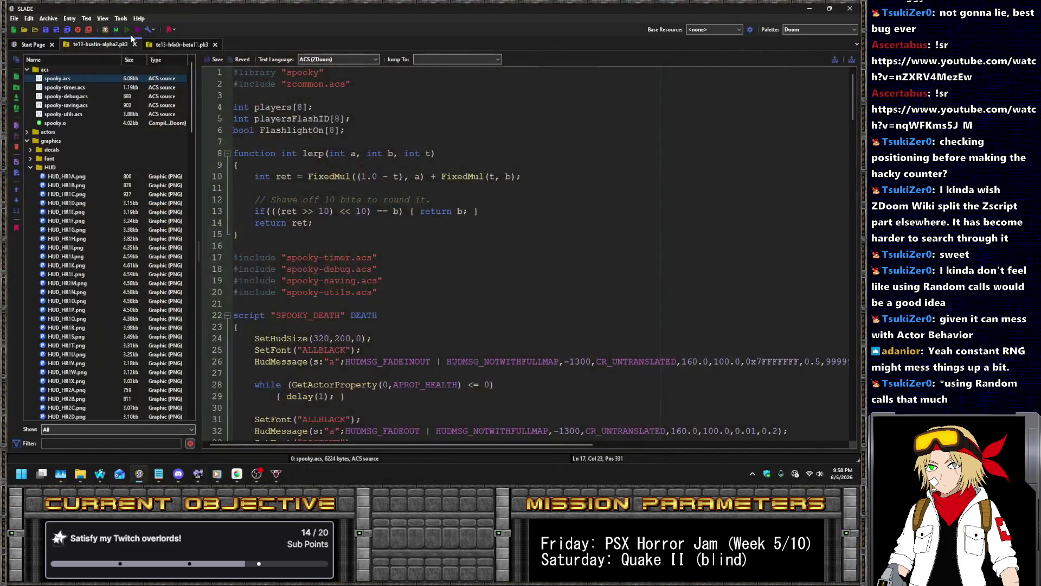
# - Change the line 15 centiseconds increment to a randompick call and save the script
pyautogui.click(64, 87)
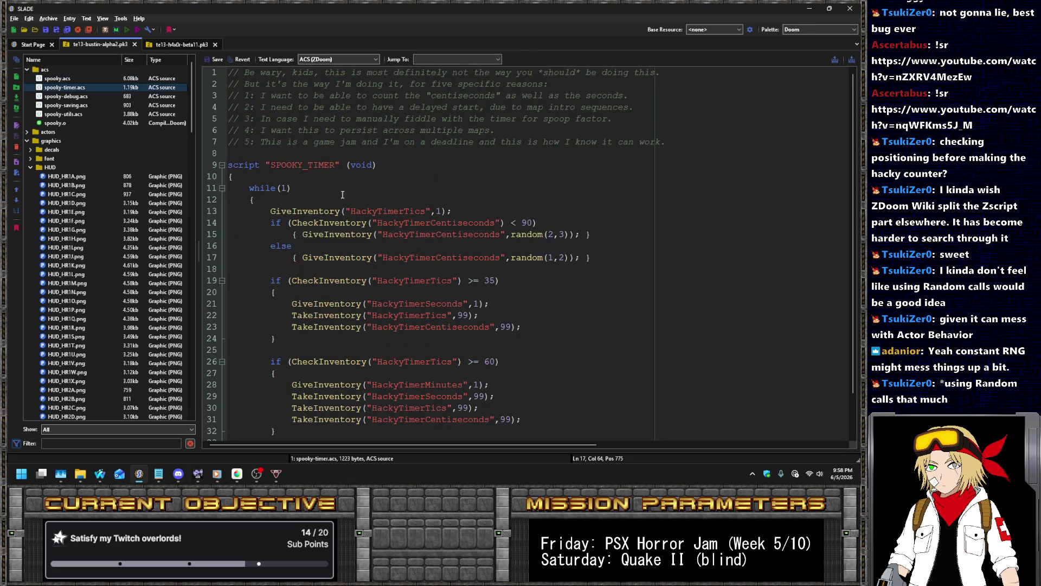
pyautogui.click(589, 240)
pyautogui.press('BackSpace')
pyautogui.write('4')
pyautogui.press('Left')
pyautogui.press('Left')
pyautogui.press('Left')
pyautogui.write('pick(2,2,')
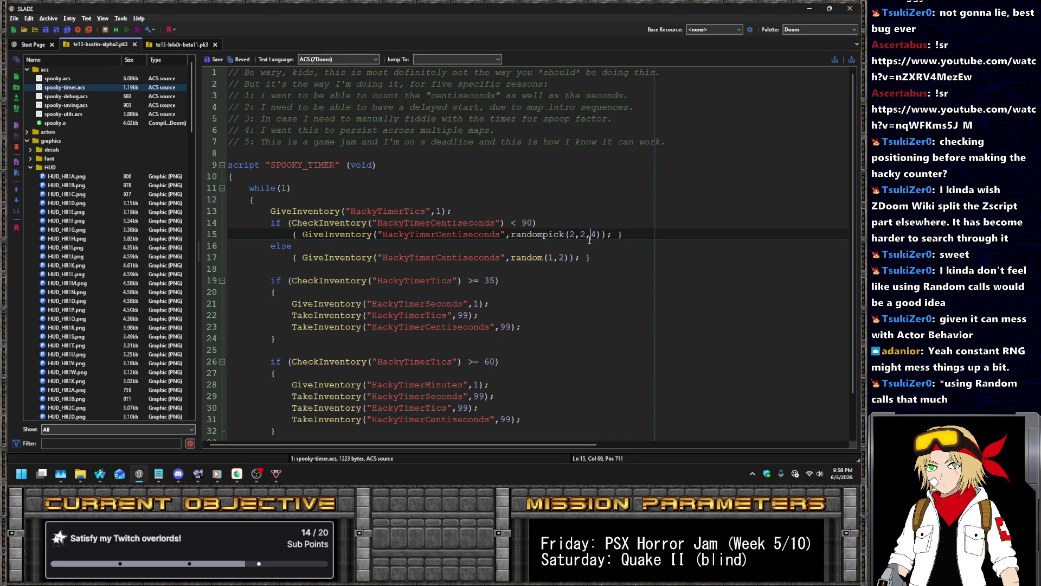
pyautogui.write('3,3,')
pyautogui.hotkey('ctrl', 's')
# - Compile spooky.acs and dismiss the resulting compile error report
pyautogui.rightClick(144, 73)
pyautogui.click(144, 78)
pyautogui.rightClick(144, 78)
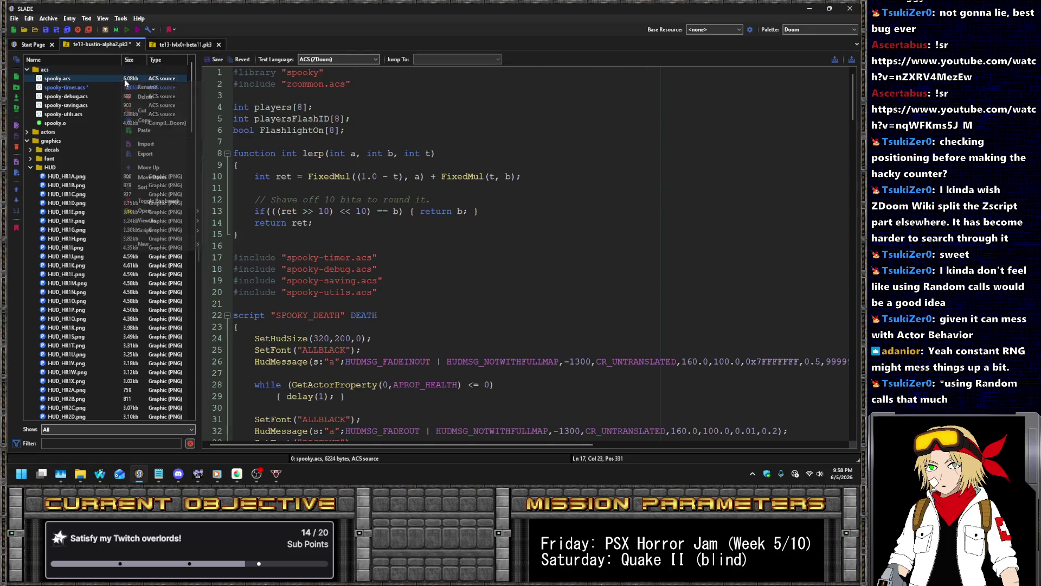
pyautogui.click(237, 230)
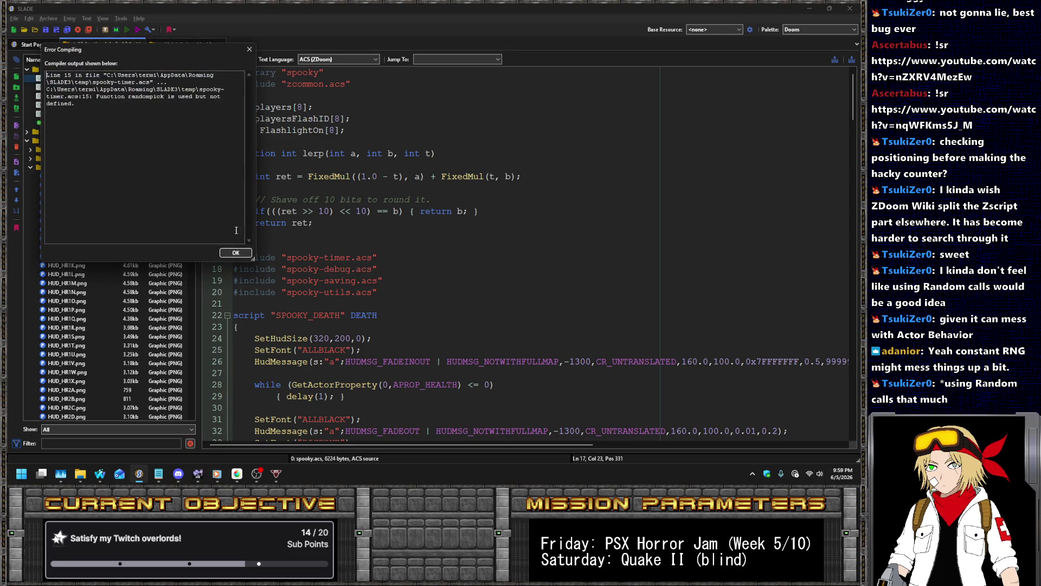
pyautogui.click(236, 252)
# - Replace the undefined randompick with random(2,4) in spooky-timer.acs and save it
pyautogui.press('Down')
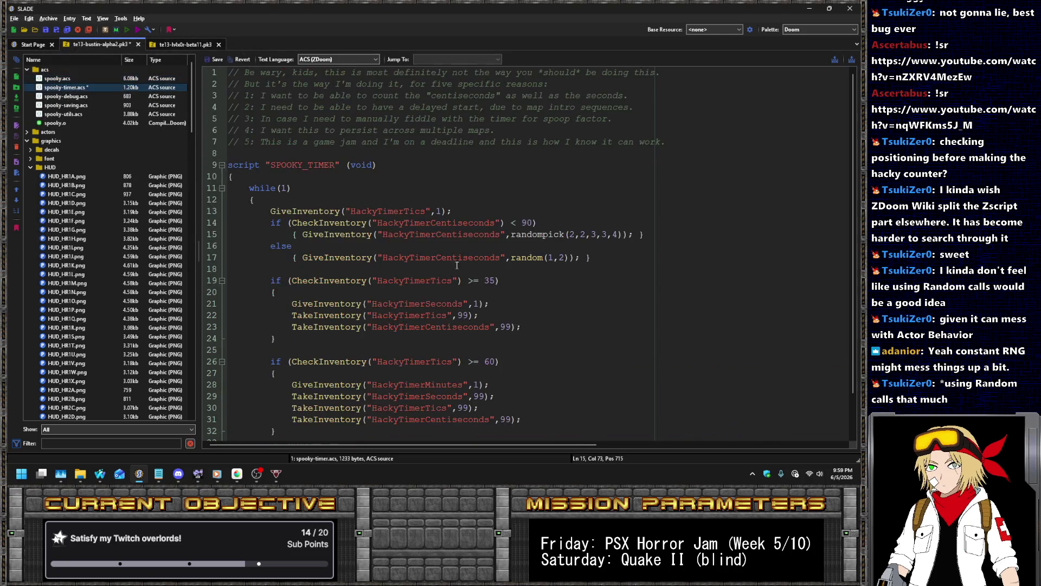
pyautogui.doubleClick(547, 234)
pyautogui.write('random')
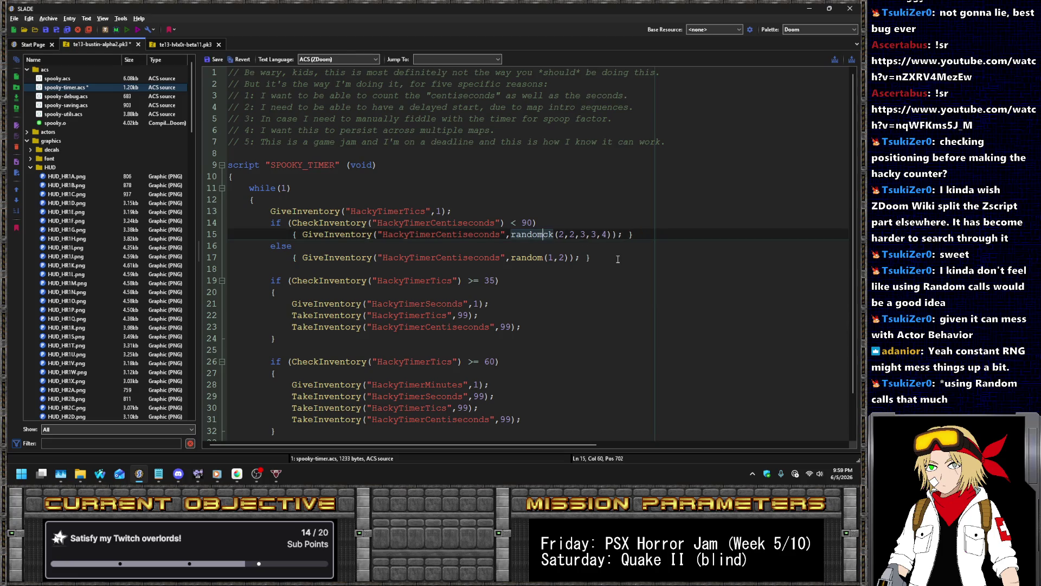
pyautogui.press('Delete')
pyautogui.press('Delete')
pyautogui.press('Delete')
pyautogui.hotkey('ctrl', 's')
# - Recompile spooky.acs into spooky.o, save the archive and run it in the game
pyautogui.rightClick(173, 80)
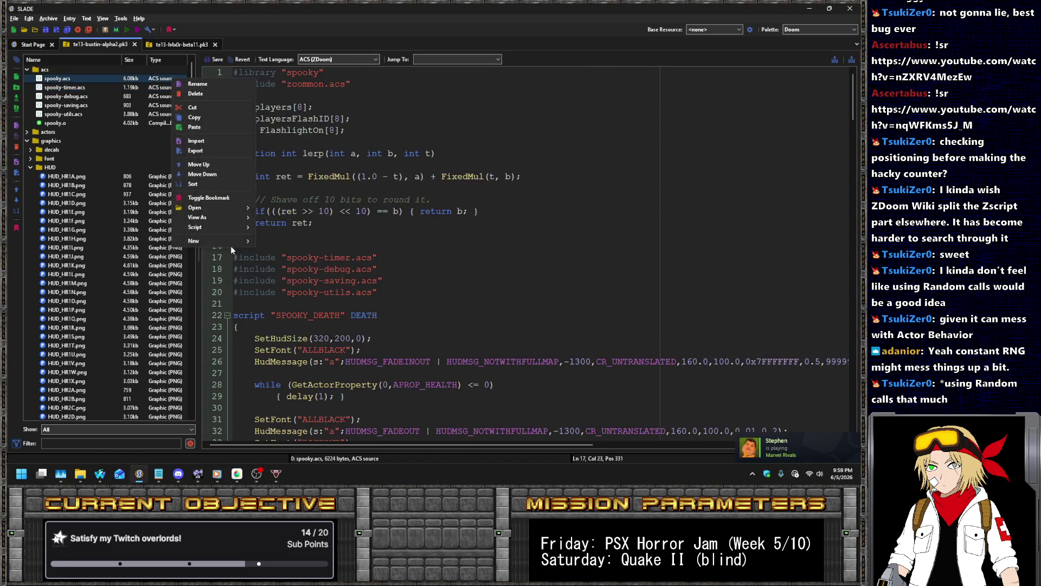
pyautogui.moveTo(240, 227)
pyautogui.click(271, 226)
pyautogui.hotkey('ctrl', 's')
pyautogui.click(126, 30)
pyautogui.press('Return')
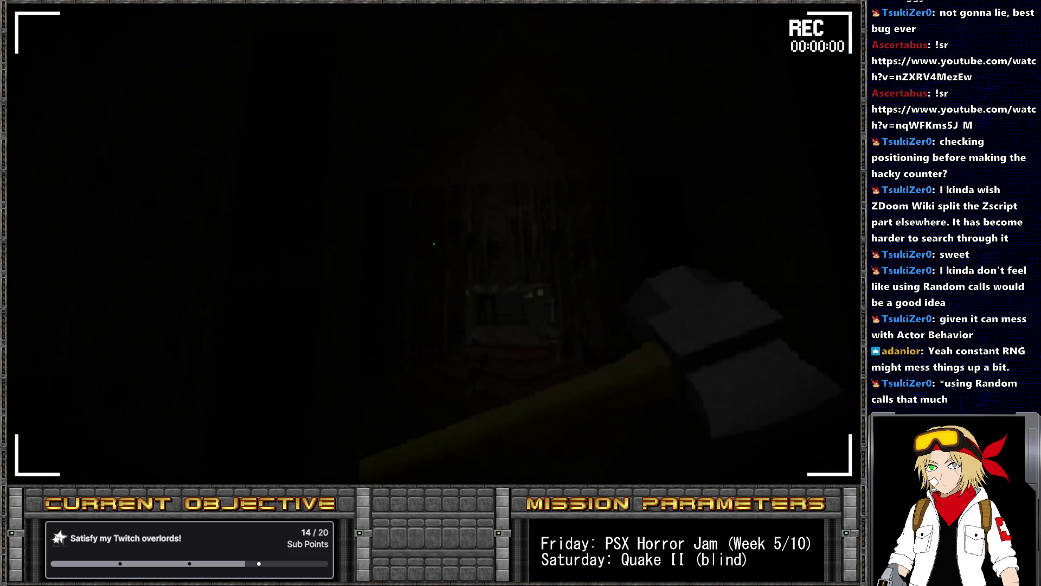
# - Run 'pukename spooky_timer' and walk into the lit corridor while the timer counts
pyautogui.press('`')
pyautogui.write('pukenam')
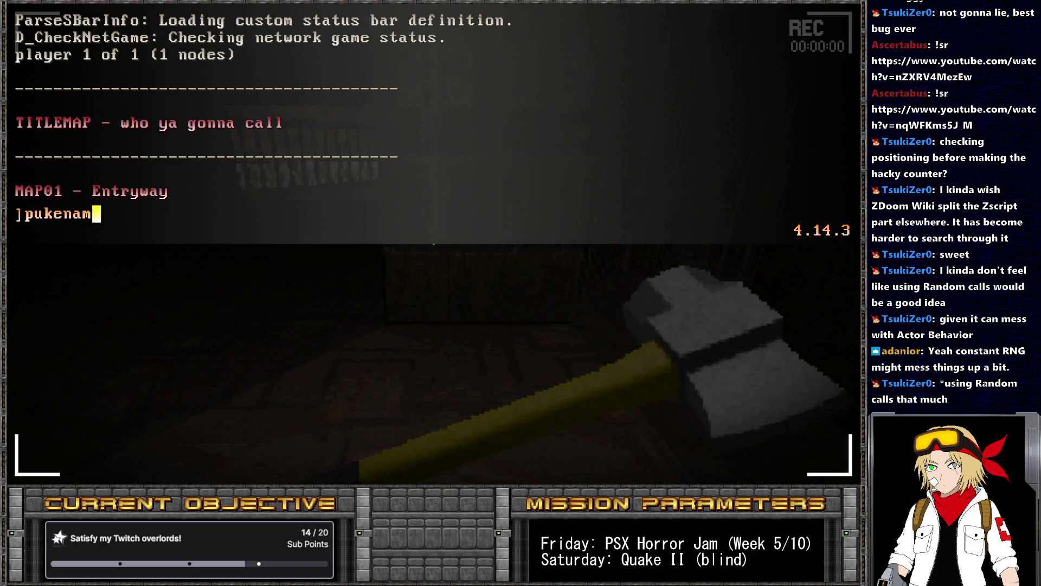
pyautogui.write('e spooky_timer')
pyautogui.press('Return')
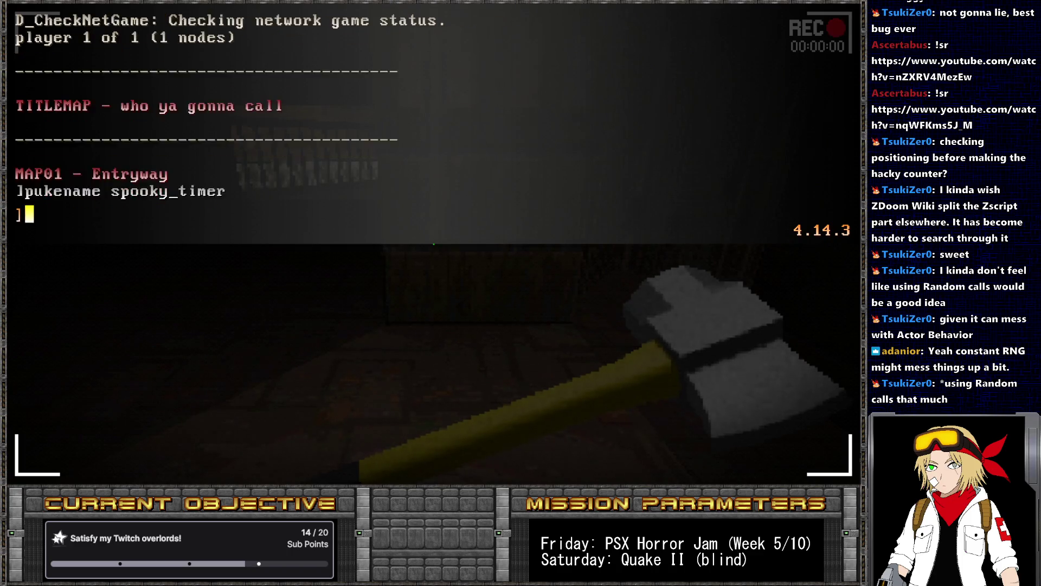
pyautogui.press('`')
pyautogui.press('w')
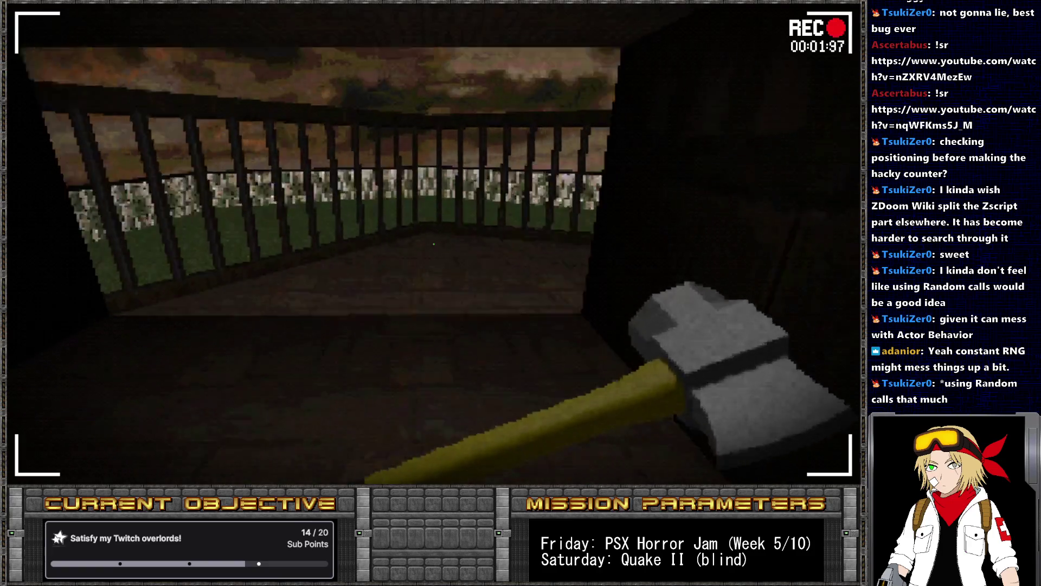
pyautogui.press('Left')
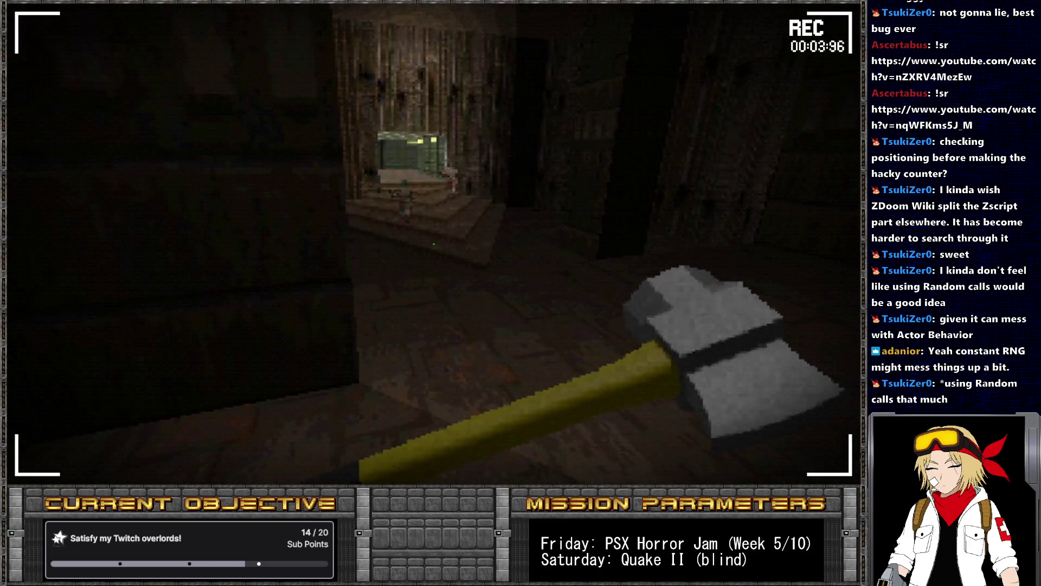
pyautogui.press('w')
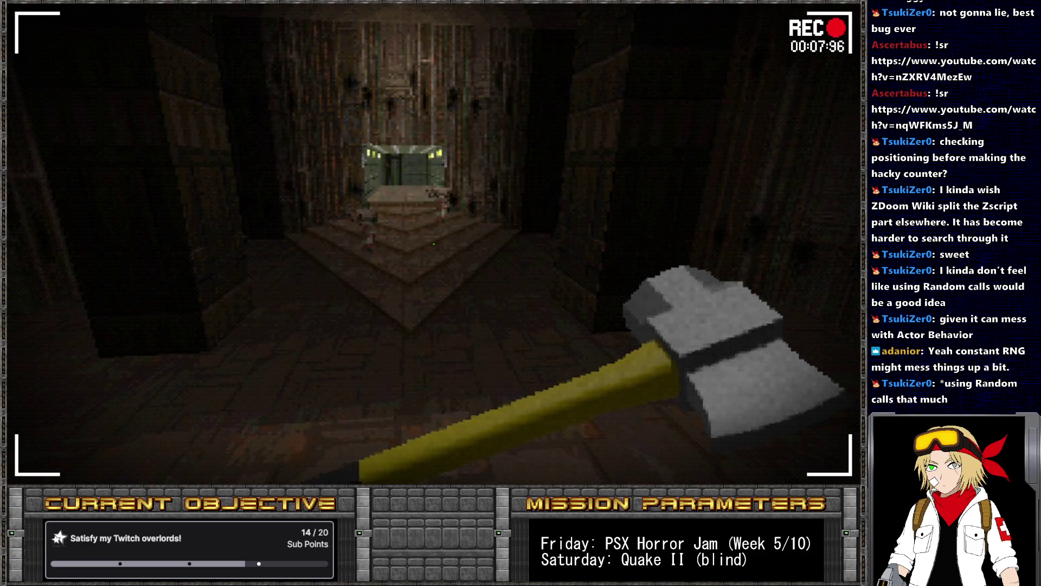
pyautogui.press('Left')
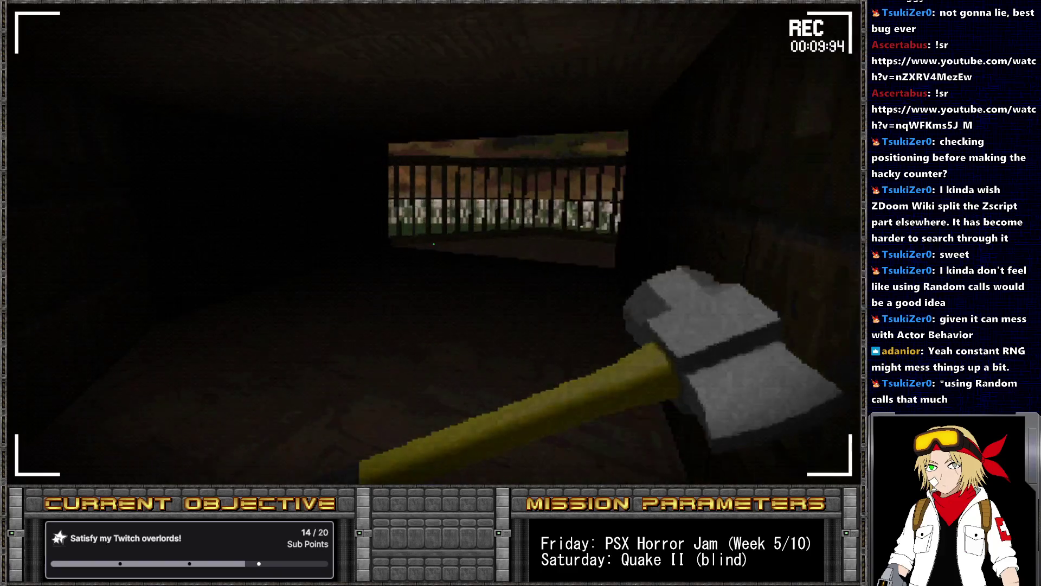
pyautogui.press('Right')
# - Slow the game to 0.2 speed with 'i_timescale 0.2' from the console
pyautogui.press('`')
pyautogui.write('i')
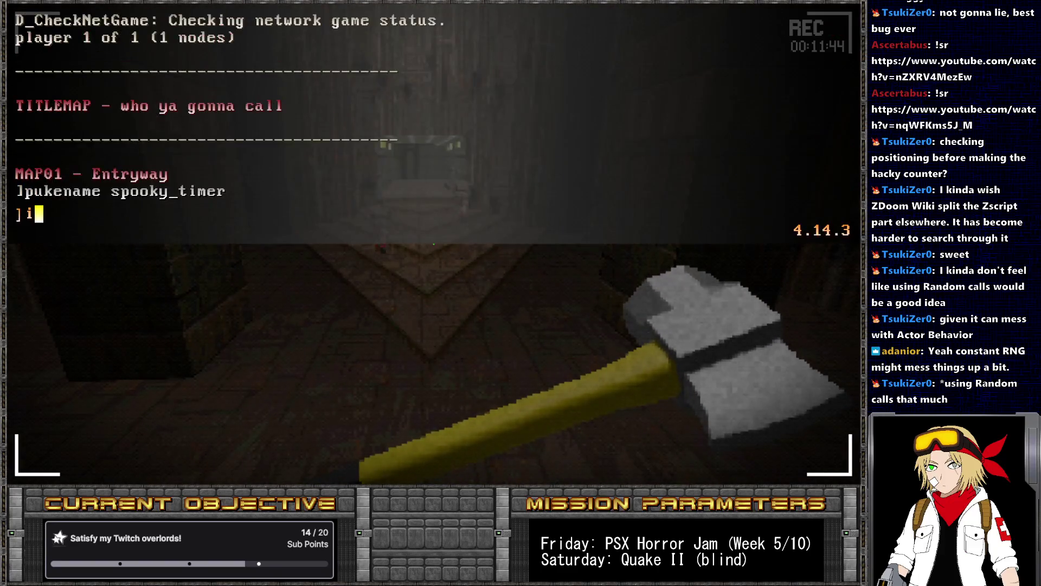
pyautogui.write('_timescla e')
pyautogui.press('BackSpace')
pyautogui.press('BackSpace')
pyautogui.press('BackSpace')
pyautogui.write('ale 0.2')
pyautogui.press('Return')
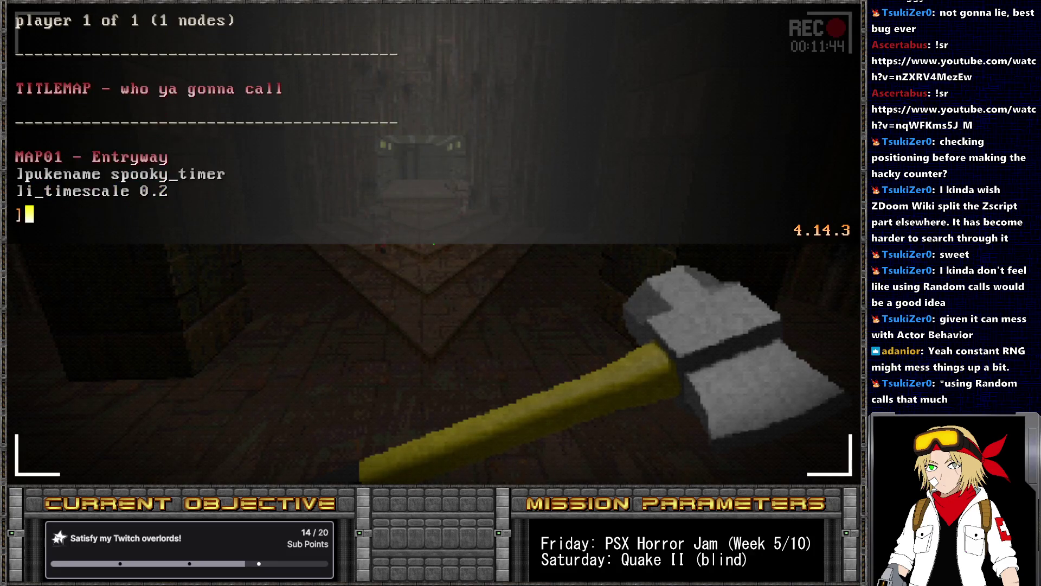
pyautogui.press('`')
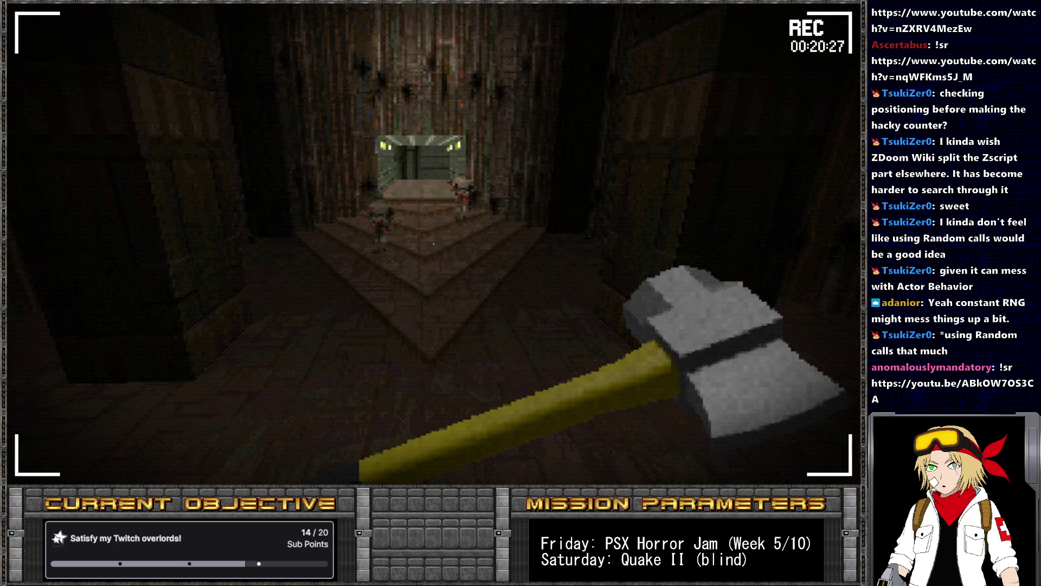
# - Run 'printinv' and scroll up to read the HackyTimer inventory counts
pyautogui.press('`')
pyautogui.press('`')
pyautogui.press('`')
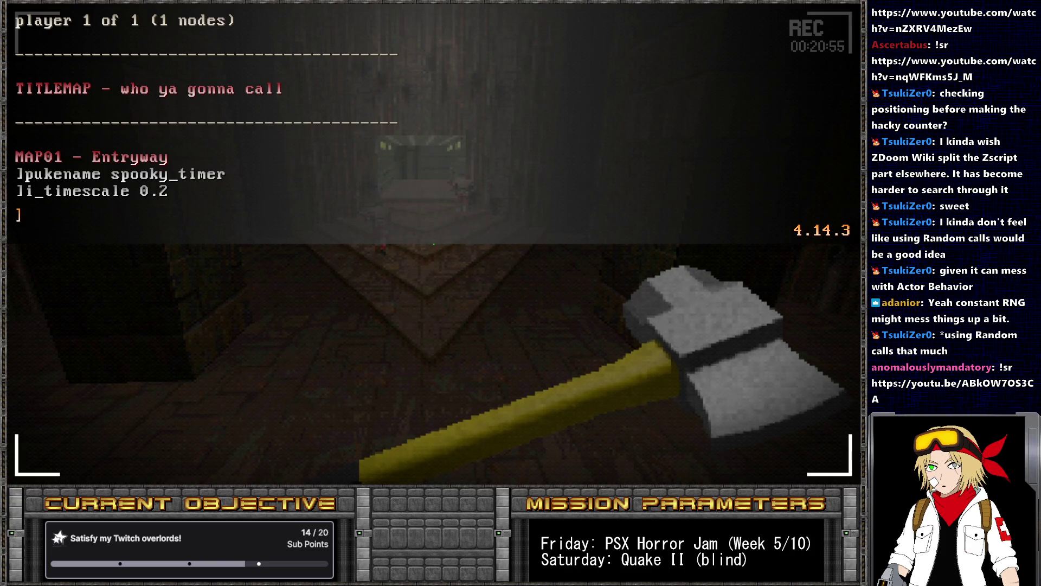
pyautogui.write('printinv')
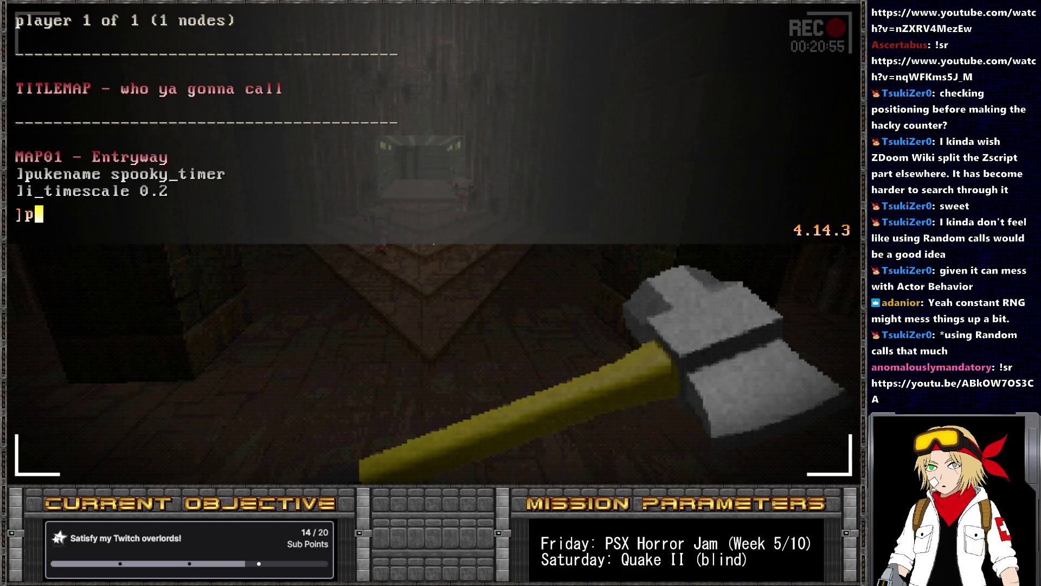
pyautogui.press('Return')
pyautogui.press('pageup')
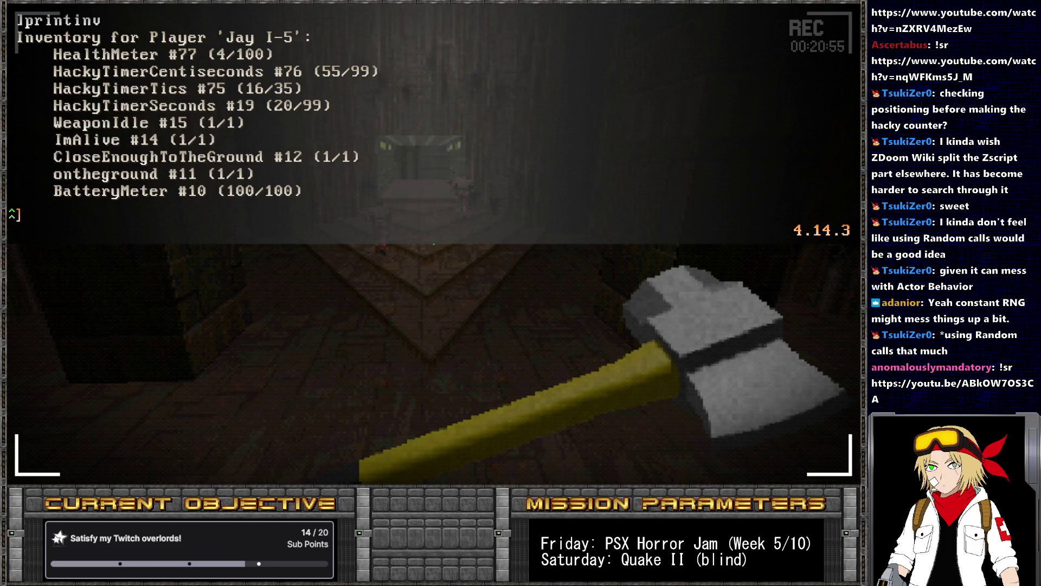
pyautogui.press('`')
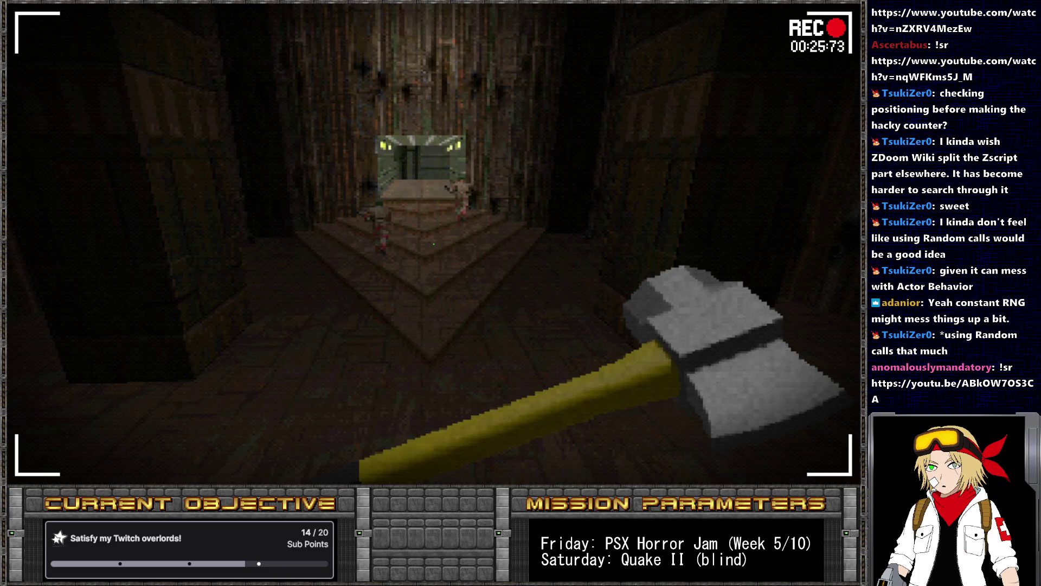
pyautogui.press('`')
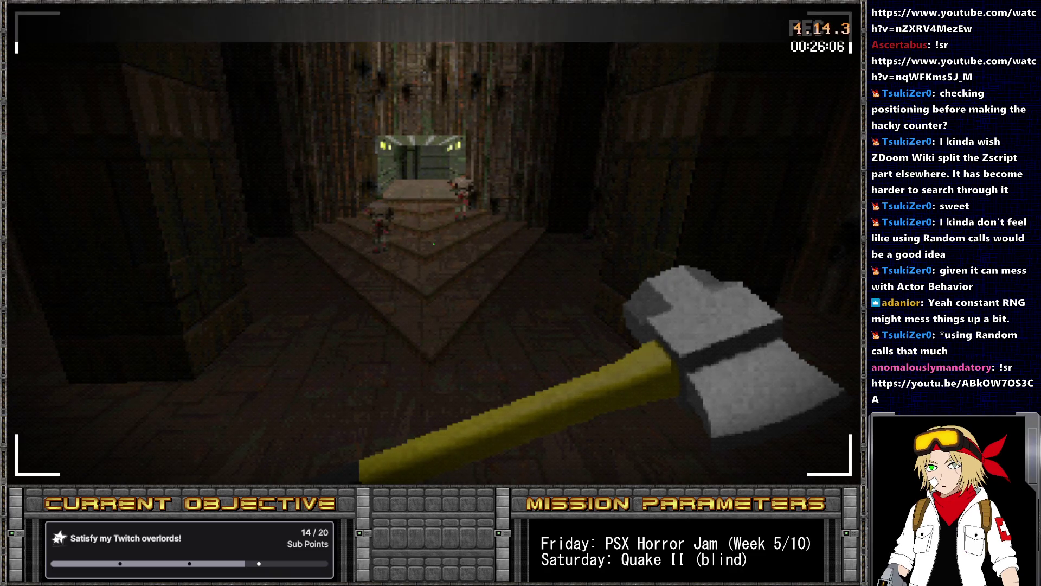
# - Print the inventory again and restore normal speed with 'i_timescale 1.0'
pyautogui.write('printinv')
pyautogui.press('Return')
pyautogui.press('Up')
pyautogui.press('Up')
pyautogui.press('BackSpace')
pyautogui.press('BackSpace')
pyautogui.press('BackSpace')
pyautogui.write('1.0')
pyautogui.press('Return')
pyautogui.press('`')
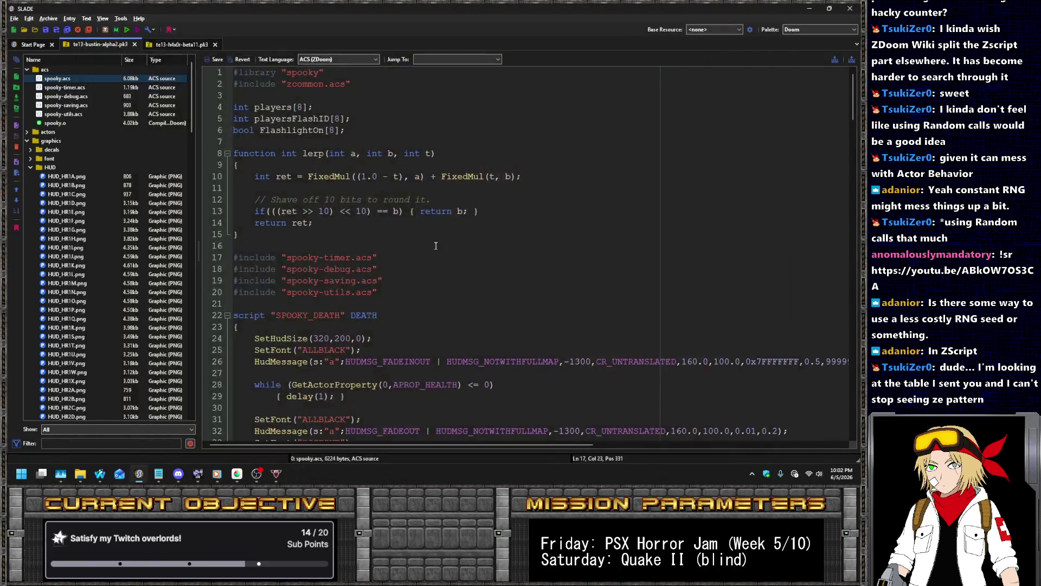
# - Replace HackyTimerTics with HackyTimerSeconds in the line 26 minutes check and save the script
pyautogui.click(64, 88)
pyautogui.click(464, 234)
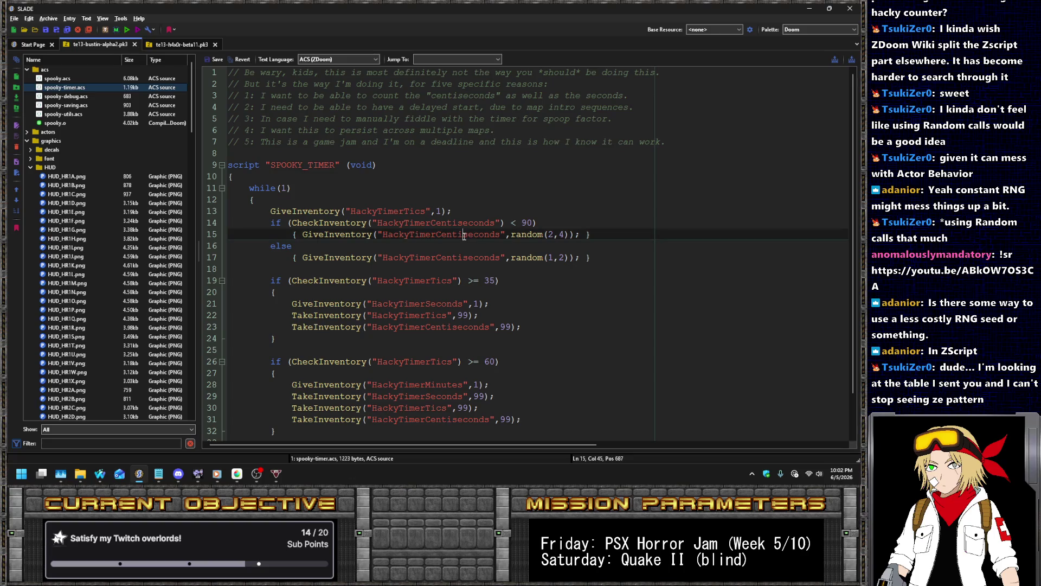
pyautogui.click(472, 363)
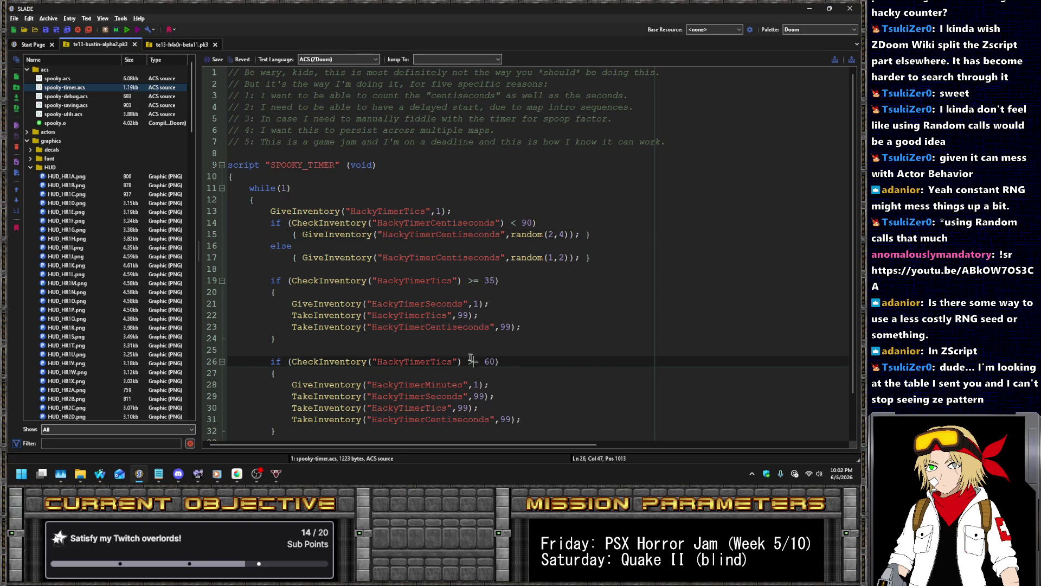
pyautogui.scroll(-1, 435, 288)
pyautogui.doubleClick(441, 315)
pyautogui.write('HackyTimerSeconds')
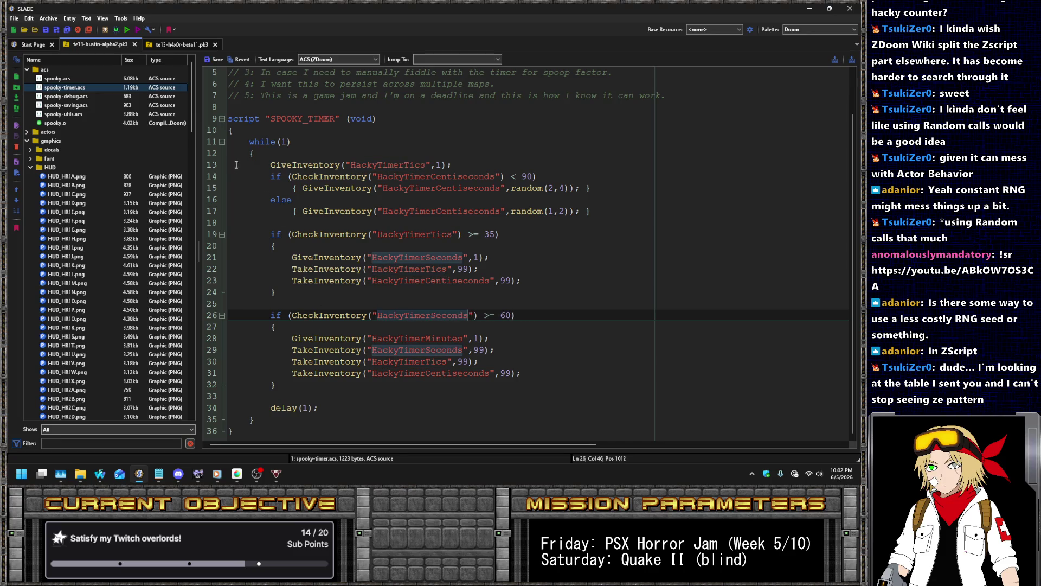
pyautogui.click(215, 59)
# - Recompile spooky.acs, save the archive and launch it to play in UZDoom
pyautogui.rightClick(146, 79)
pyautogui.moveTo(184, 228)
pyautogui.click(247, 228)
pyautogui.hotkey('ctrl', 's')
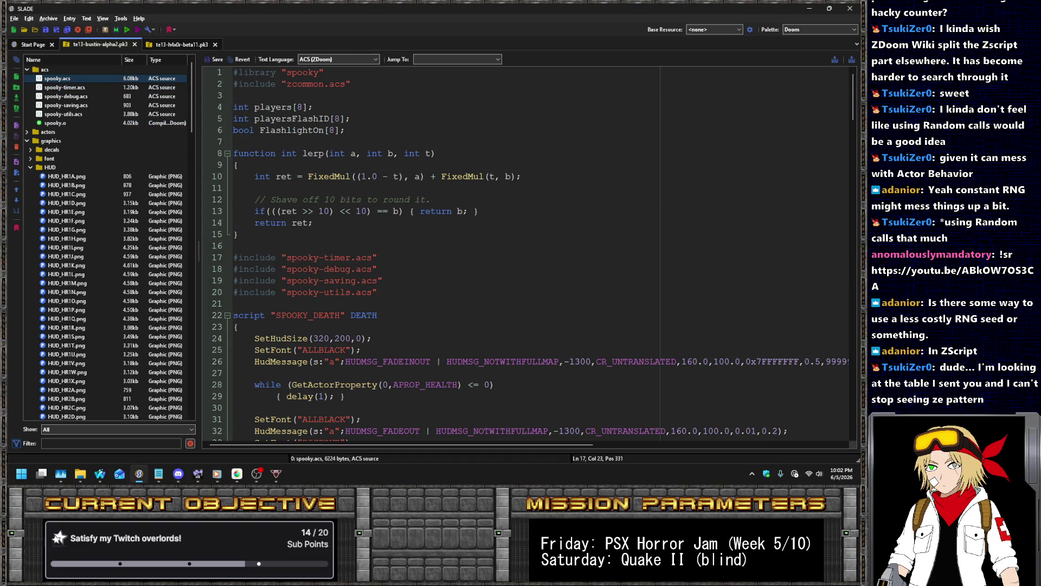
pyautogui.click(127, 29)
pyautogui.click(480, 328)
pyautogui.click(336, 384)
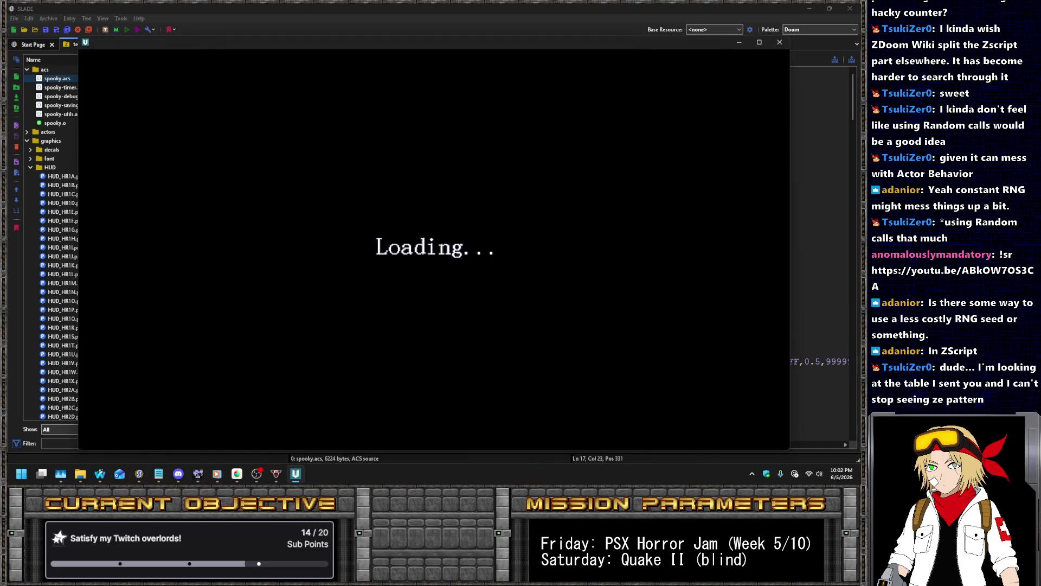
# - Get past the disclaimer into a game and run 'pukename spooky_timer' from the console
pyautogui.press('Return')
pyautogui.press('Return')
pyautogui.press('Return')
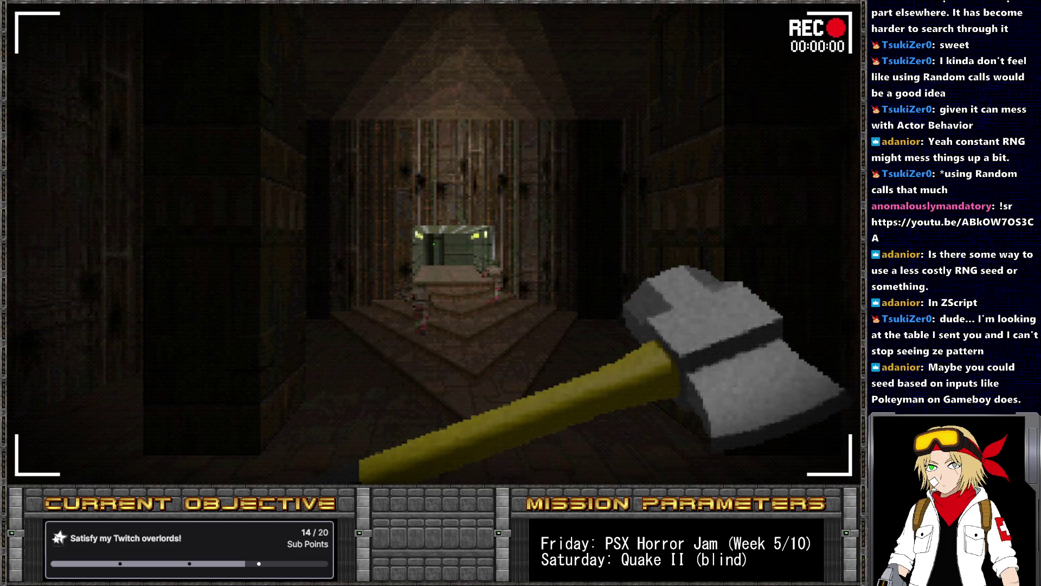
pyautogui.press('`')
pyautogui.write('pukename spooky_timer')
pyautogui.press('Return')
pyautogui.press('`')
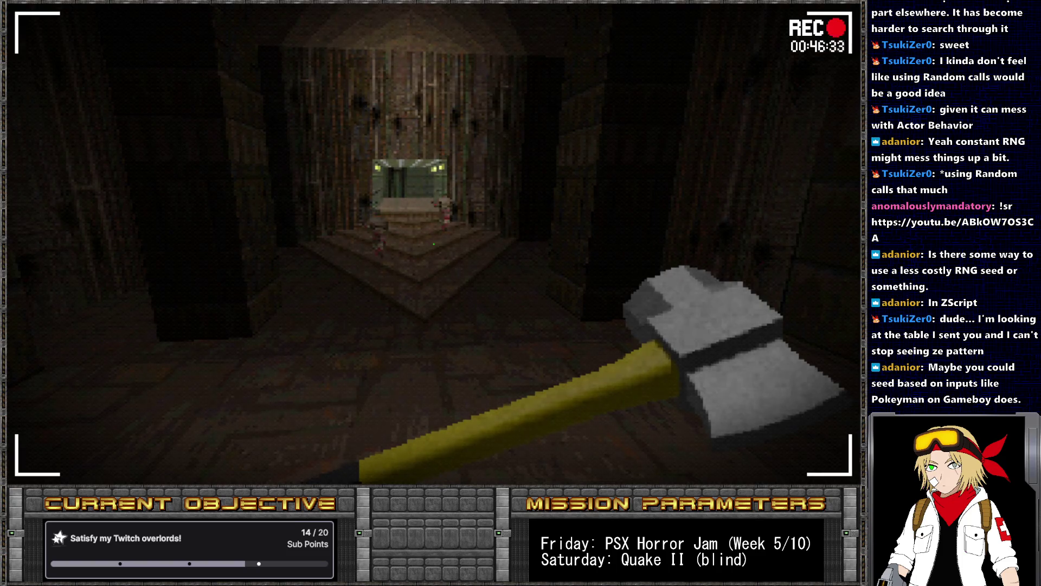
# - Walk the corridor toward the lit railing window while the REC timer passes 00:59
pyautogui.press('Left')
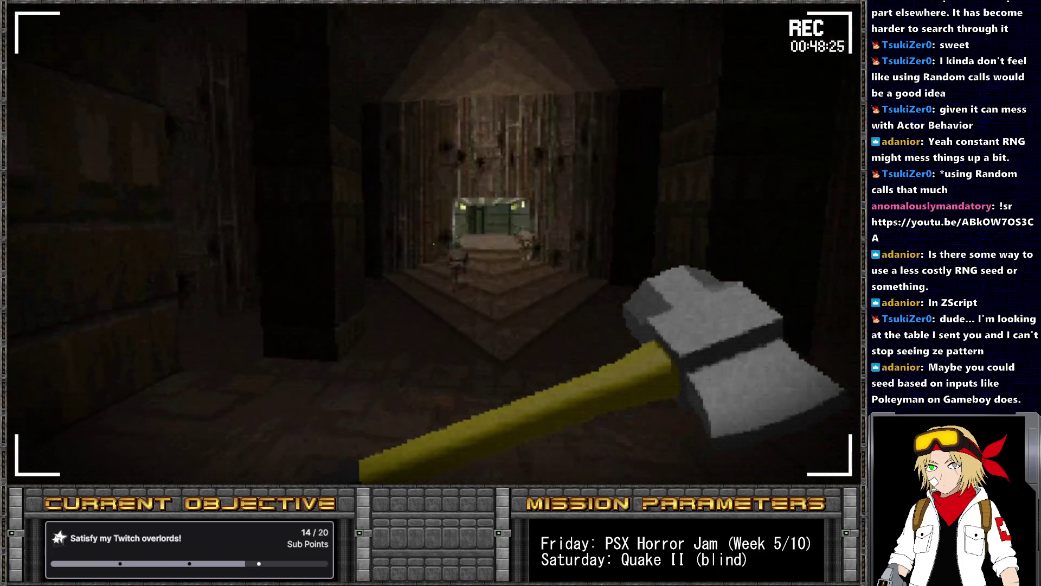
pyautogui.press('Left')
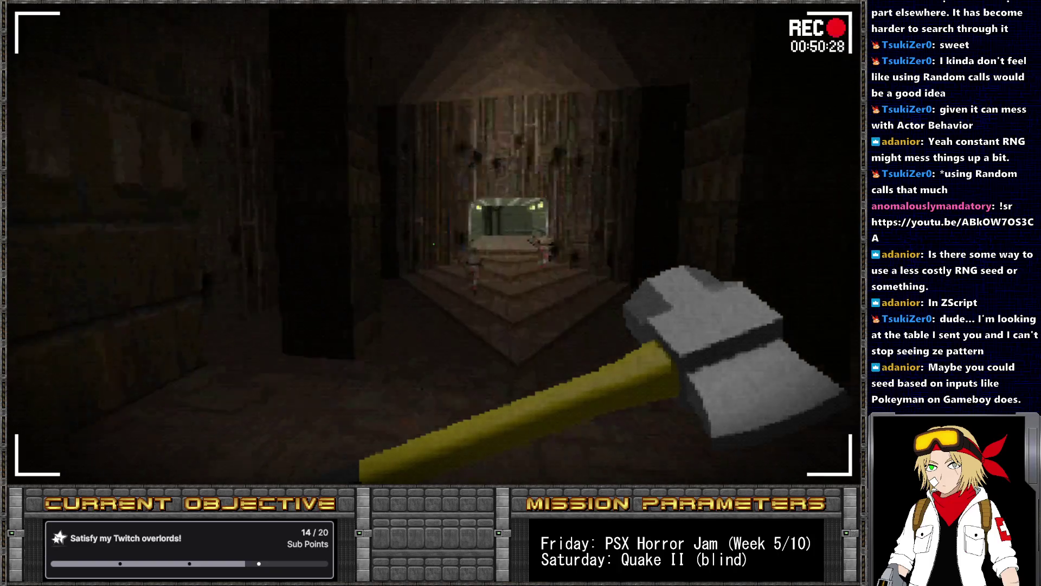
pyautogui.press('Left')
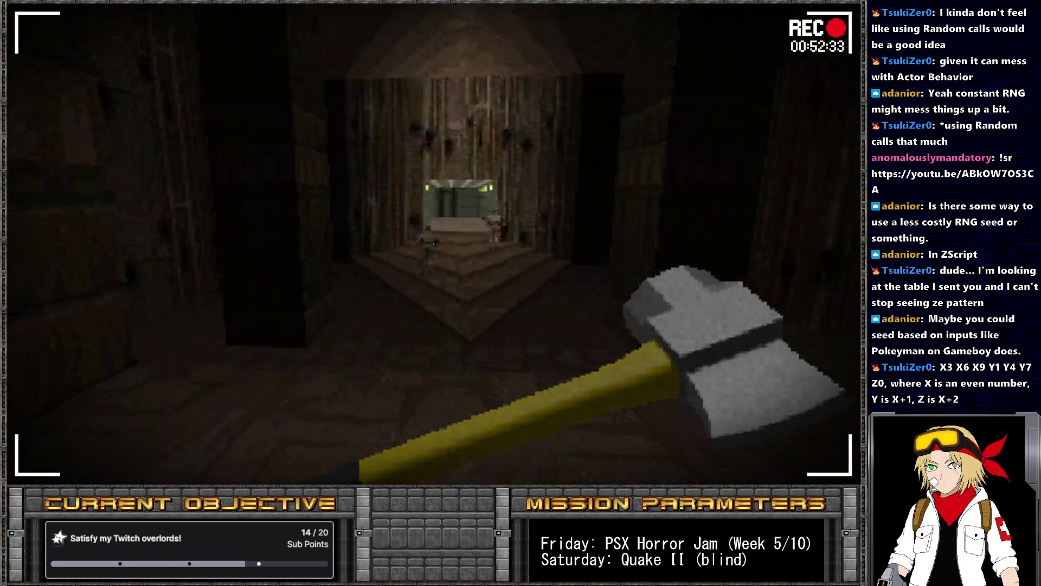
pyautogui.press('Up')
pyautogui.press('Left')
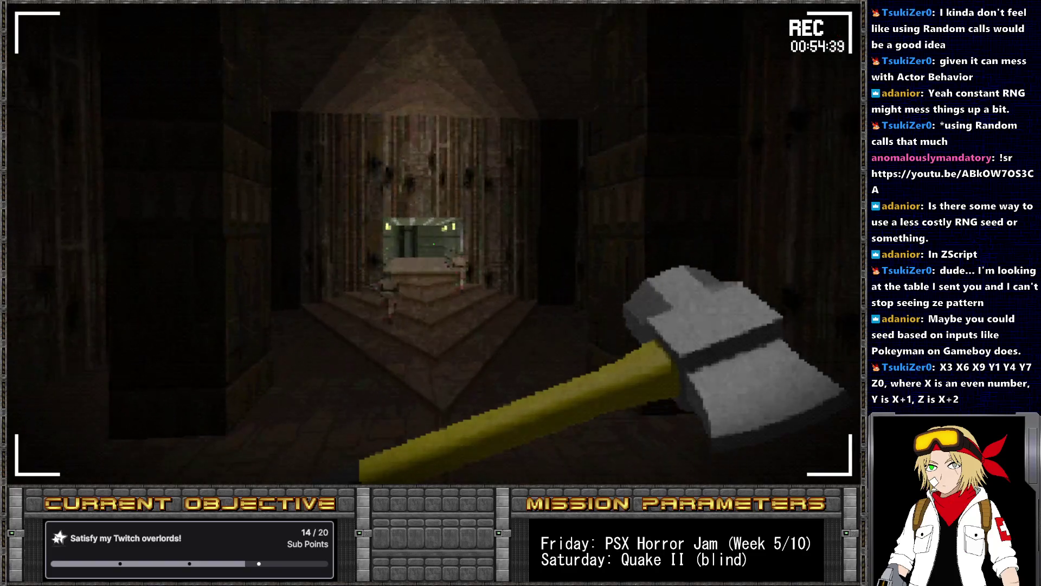
pyautogui.press('Left')
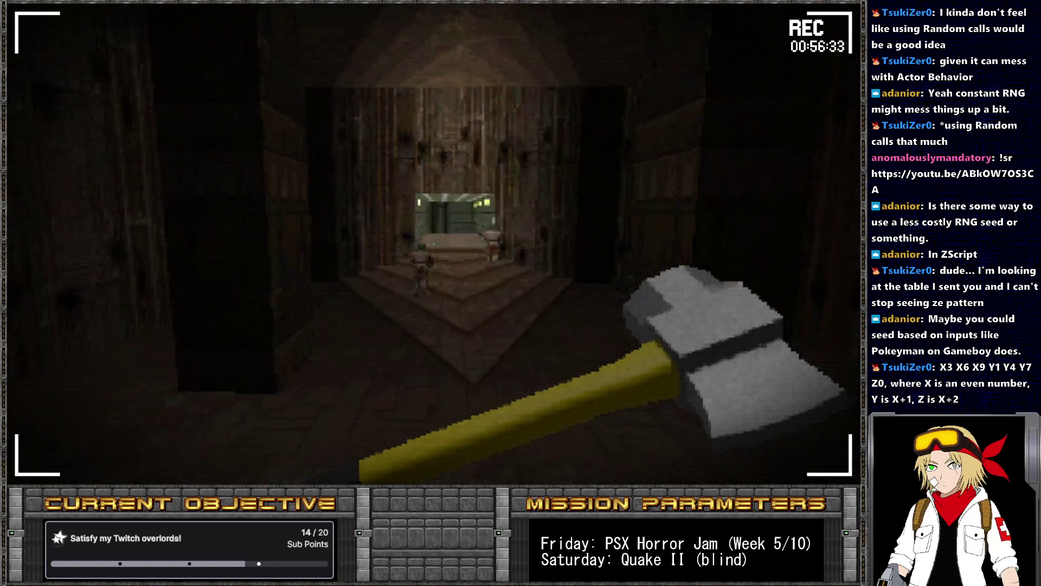
pyautogui.press('Left')
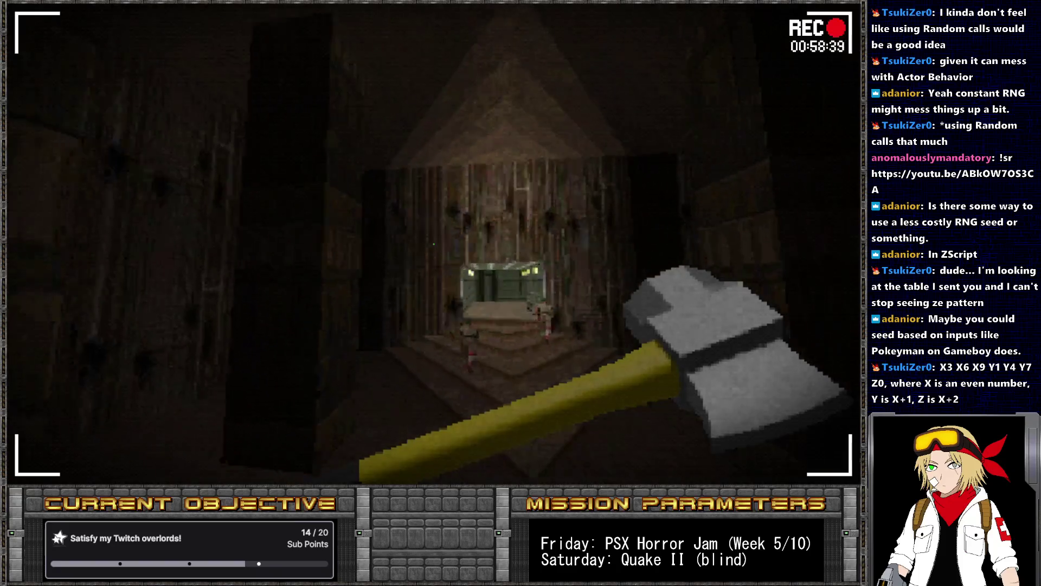
pyautogui.press('Right')
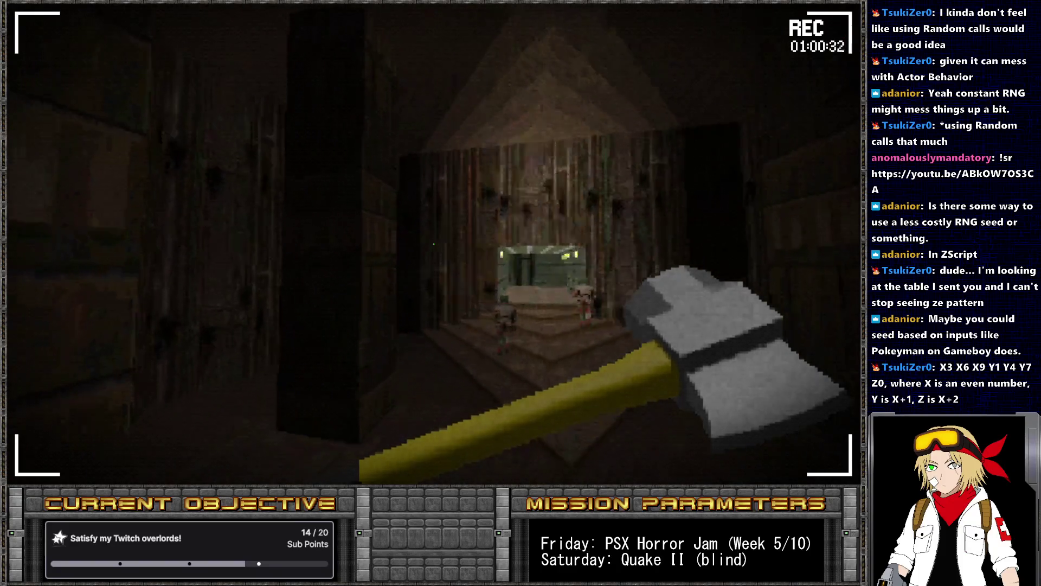
pyautogui.press('Left')
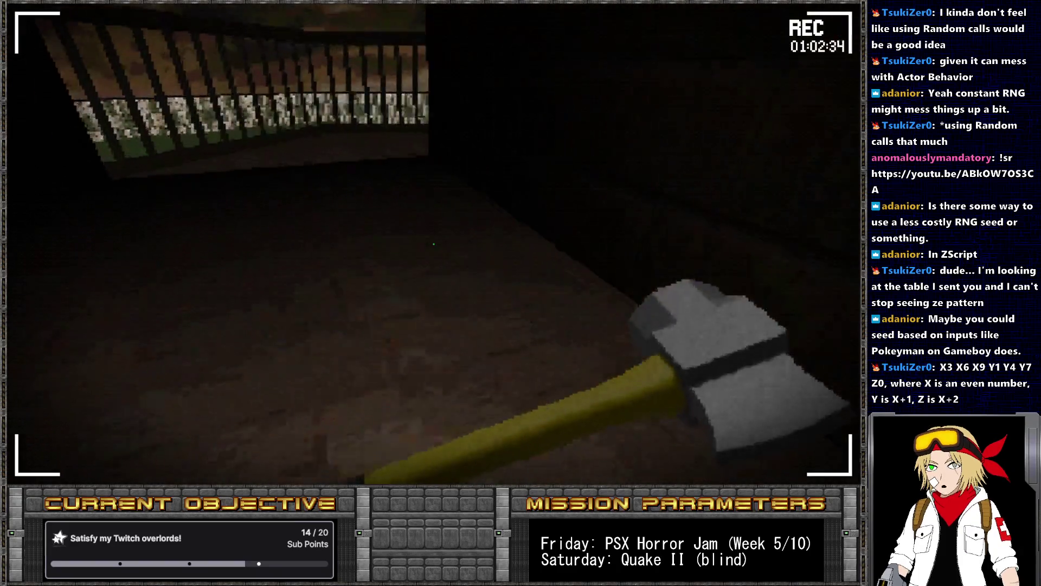
pyautogui.press('Right')
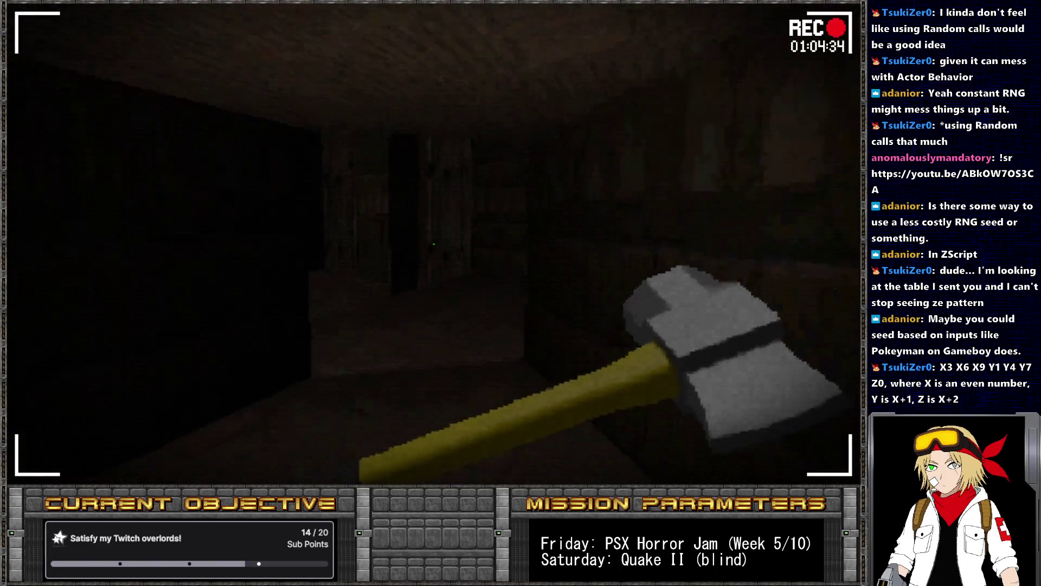
pyautogui.press('Up')
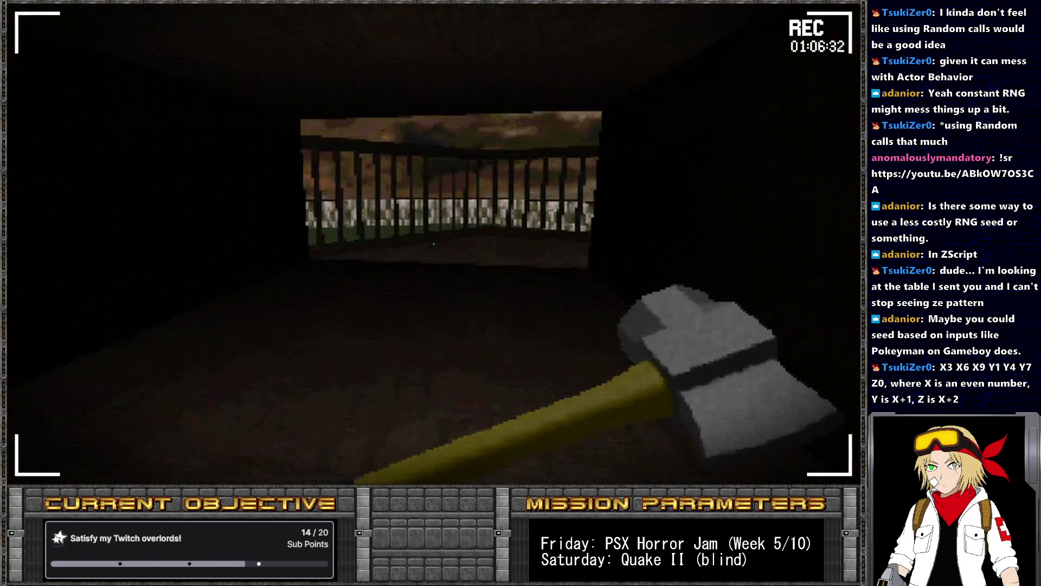
# - Explore the dark room as the timer reaches 01:23, then enter 'give hackytimerminutes' in the console
pyautogui.press('Up')
pyautogui.press('Right')
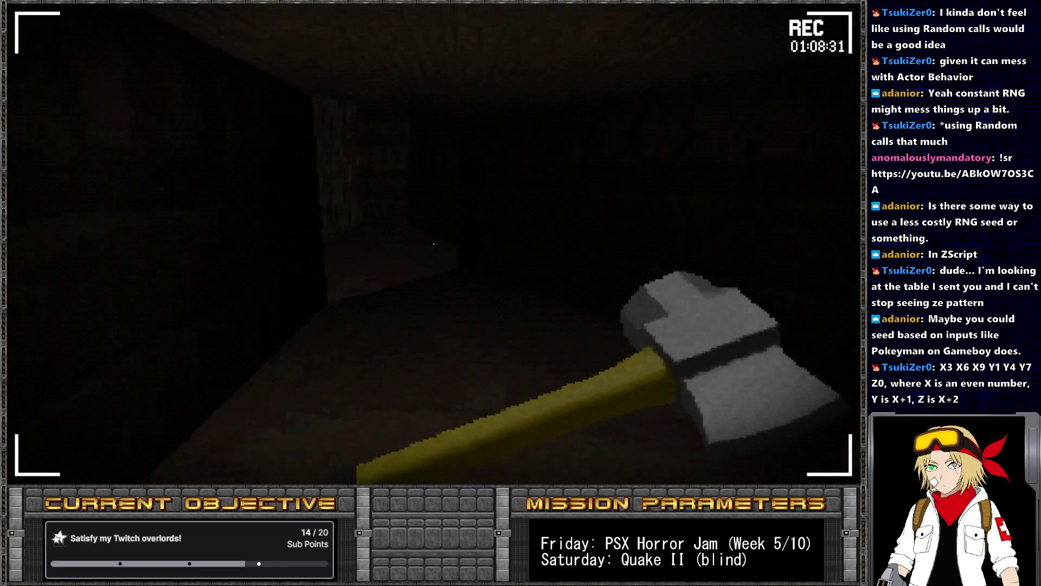
pyautogui.press('Left')
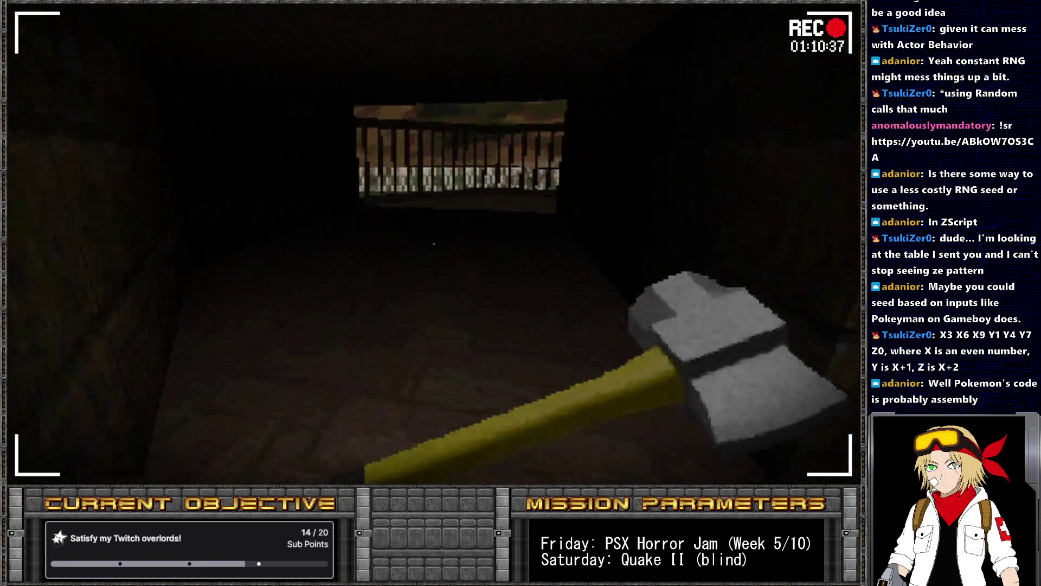
pyautogui.press('Up')
pyautogui.press('Left')
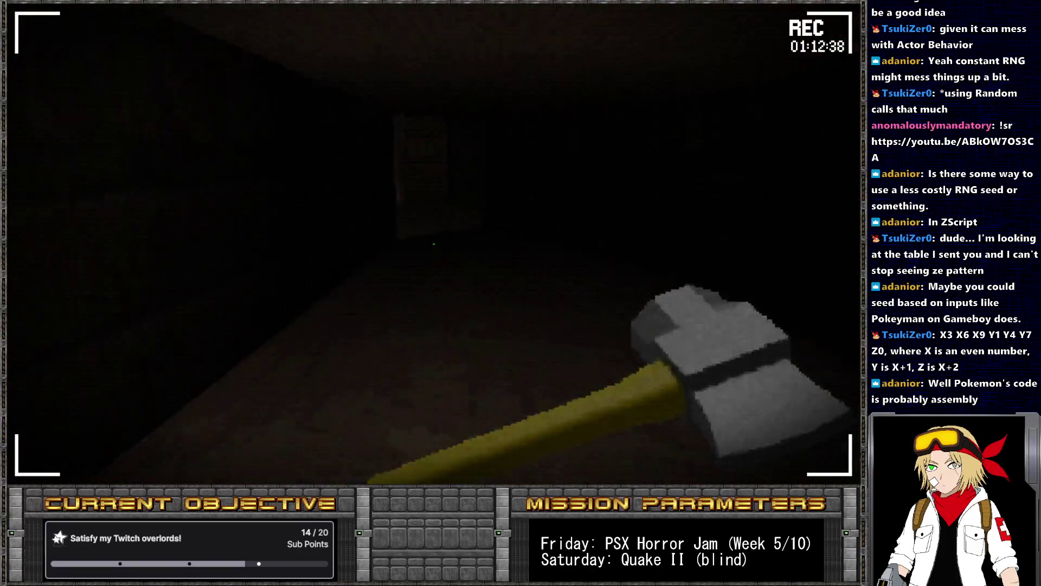
pyautogui.press('Up')
pyautogui.press('Left')
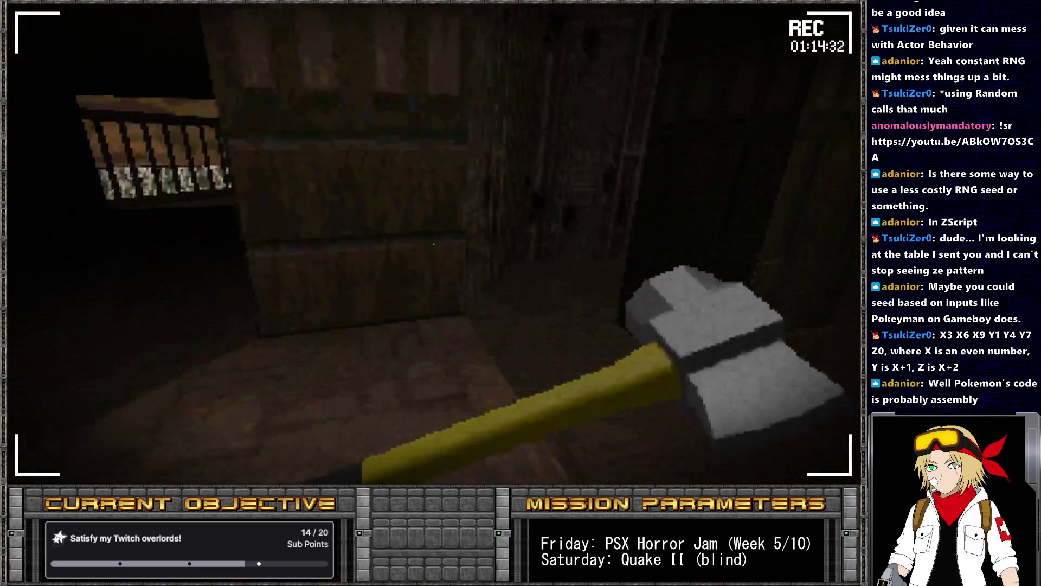
pyautogui.press('Left')
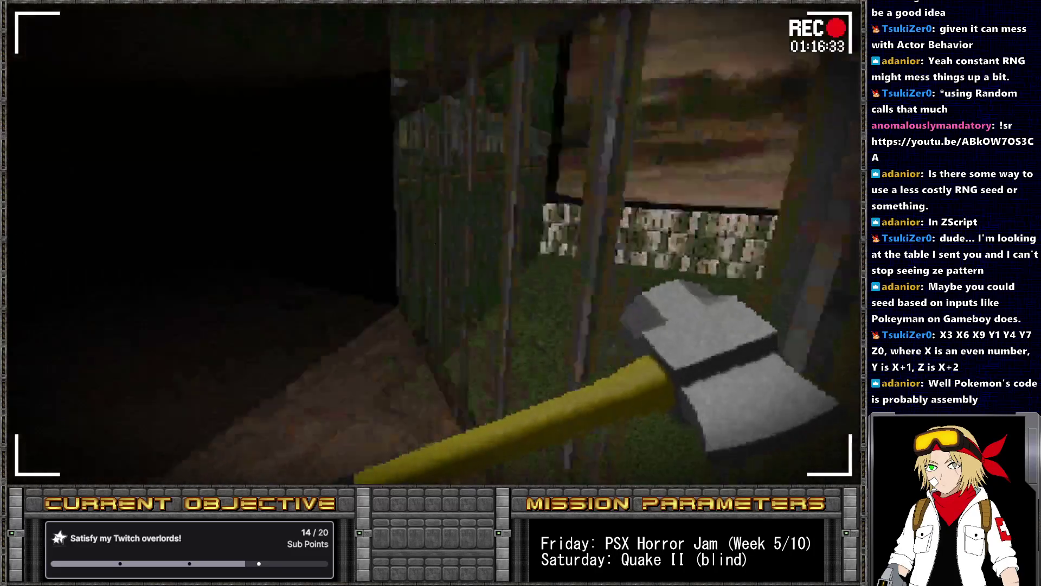
pyautogui.press('Right')
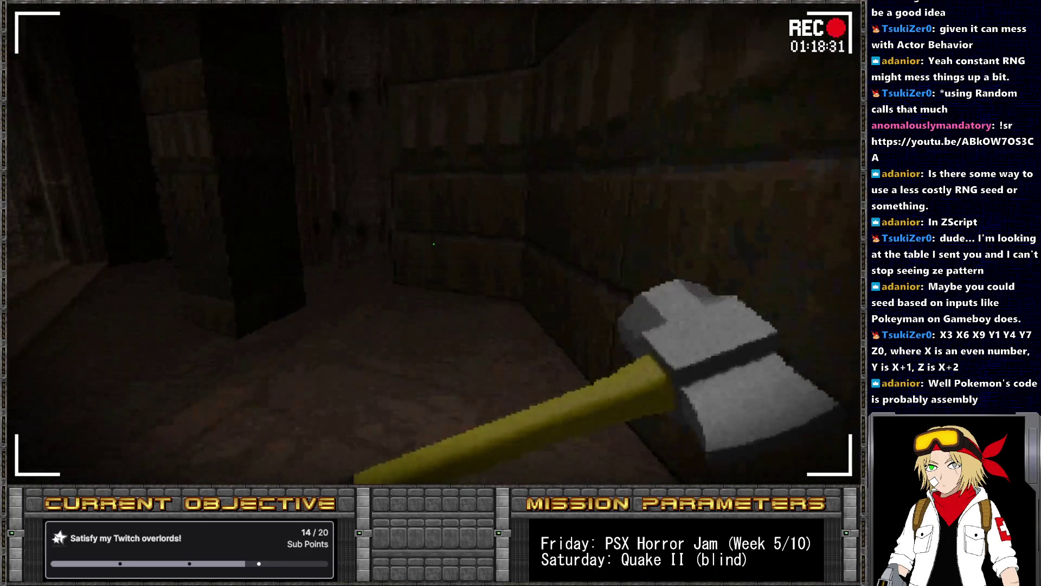
pyautogui.press('Up')
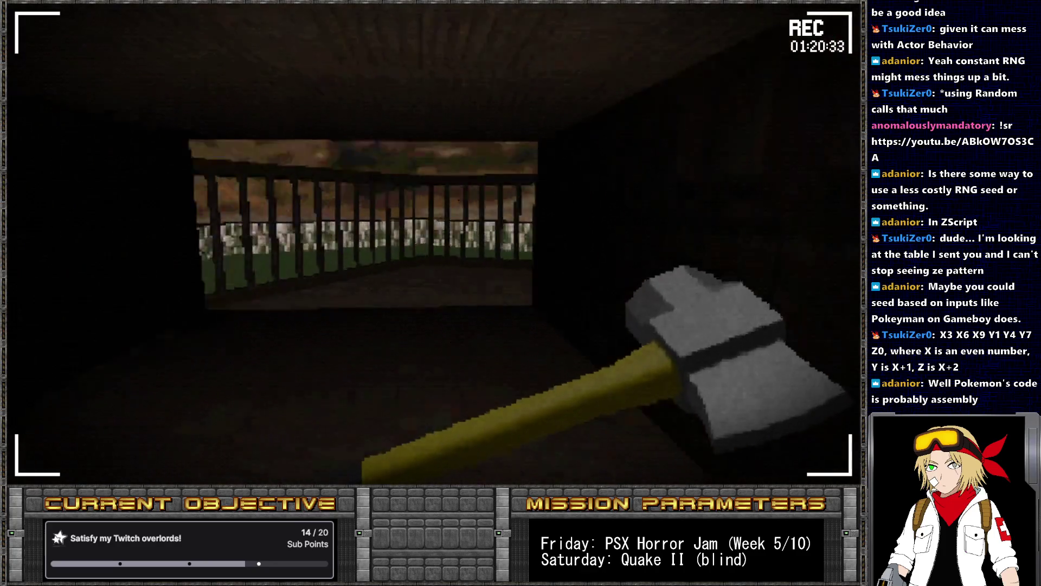
pyautogui.press('Left')
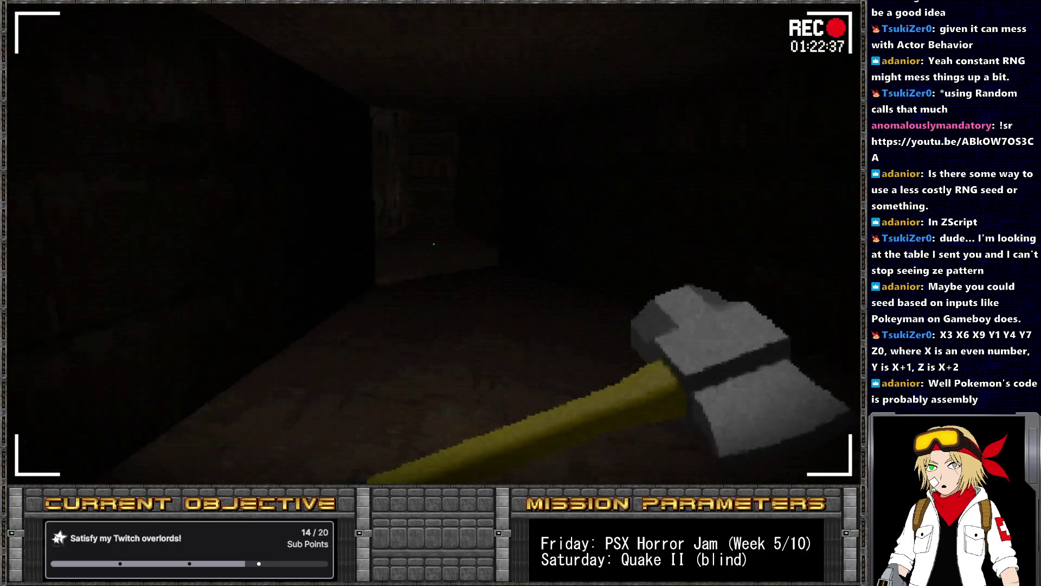
pyautogui.press('`')
pyautogui.write('give ha')
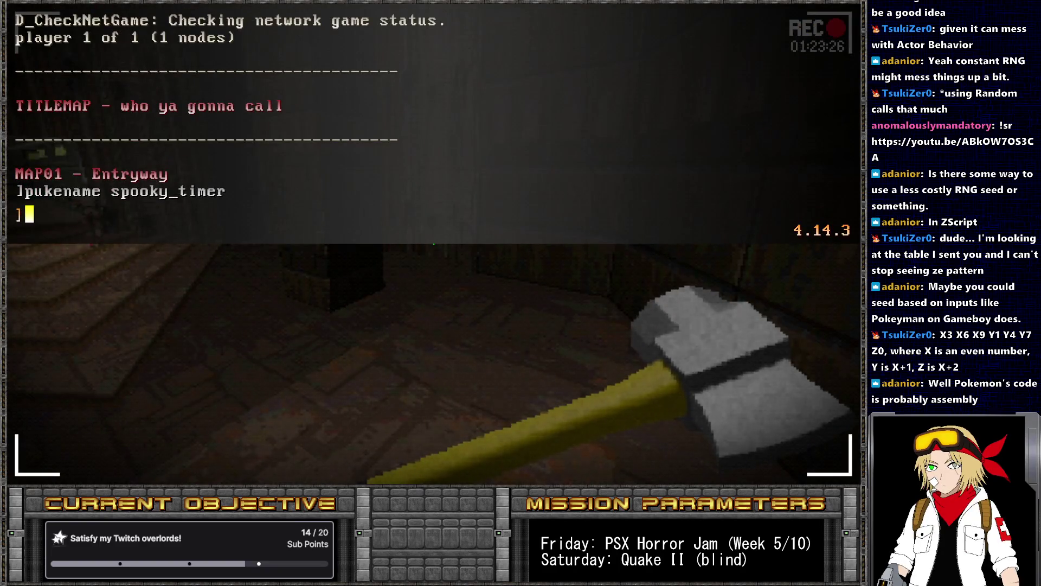
pyautogui.write('ckytimerminutes')
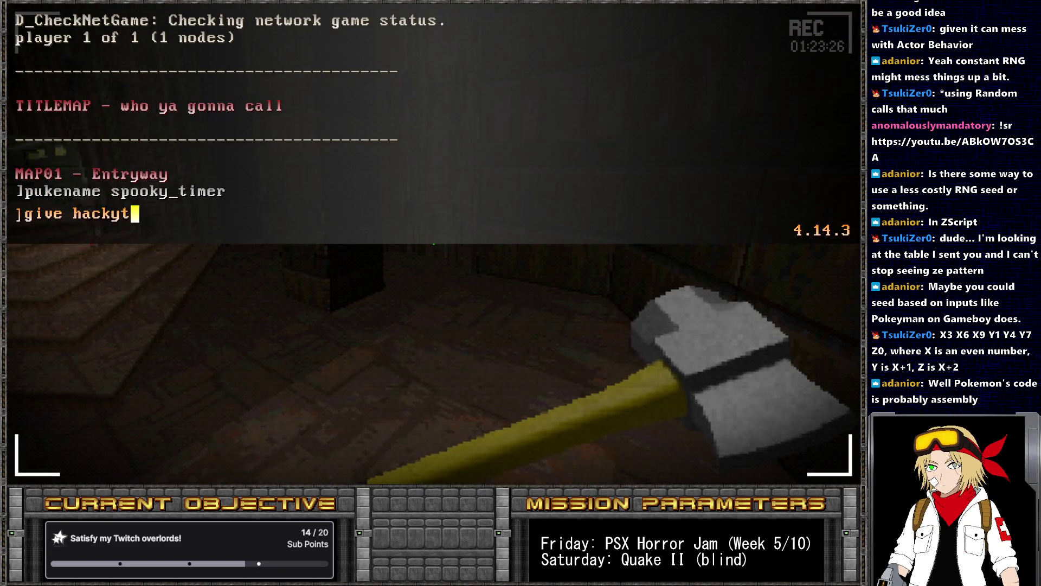
# - Grant one timer minute, then run 'give hackytimerminutes 97' so the timer reads 99 minutes
pyautogui.press('Return')
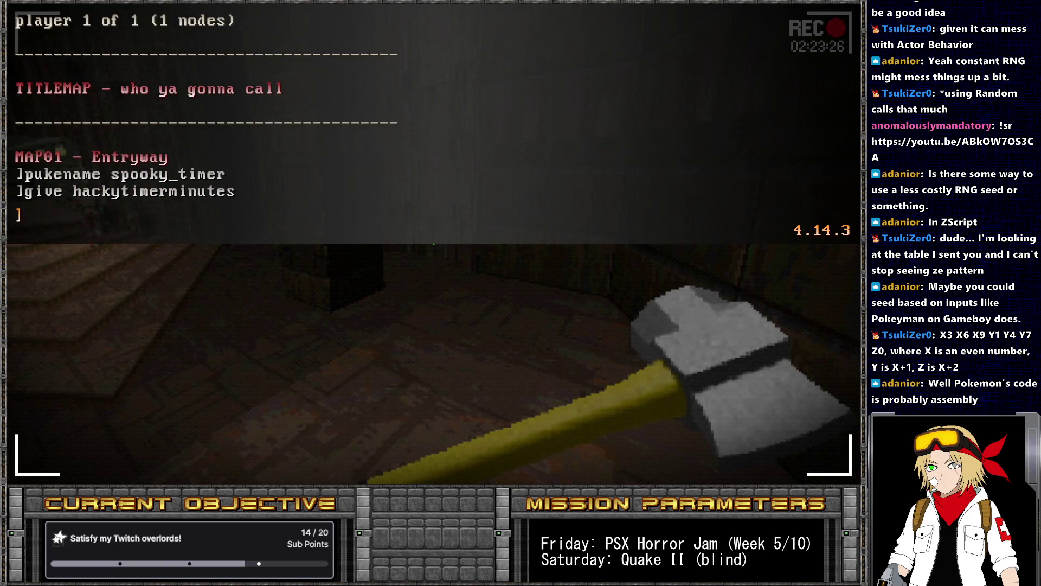
pyautogui.press('`')
pyautogui.press('`')
pyautogui.press('Up')
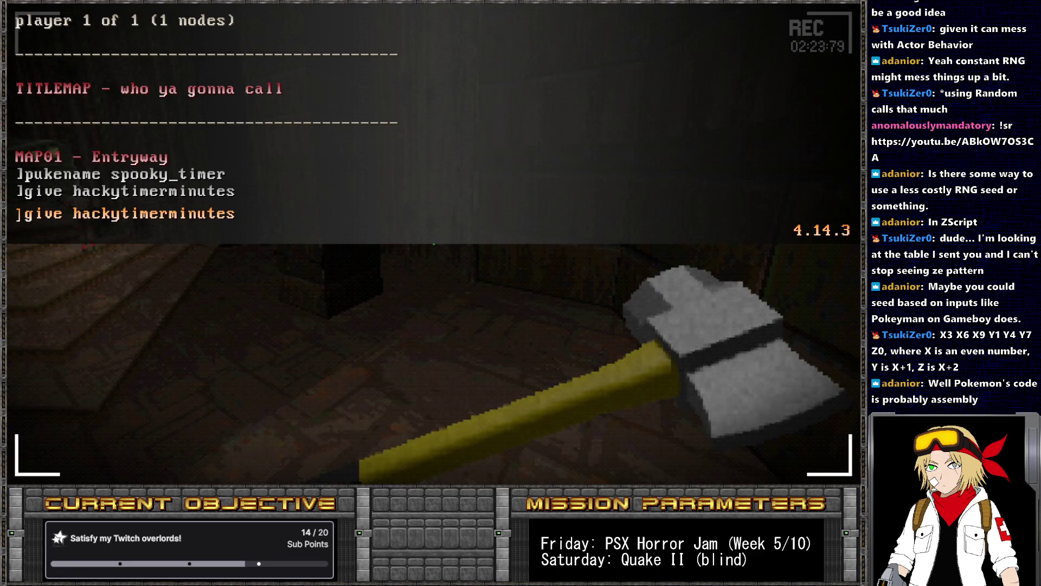
pyautogui.write('s 97')
pyautogui.press('Return')
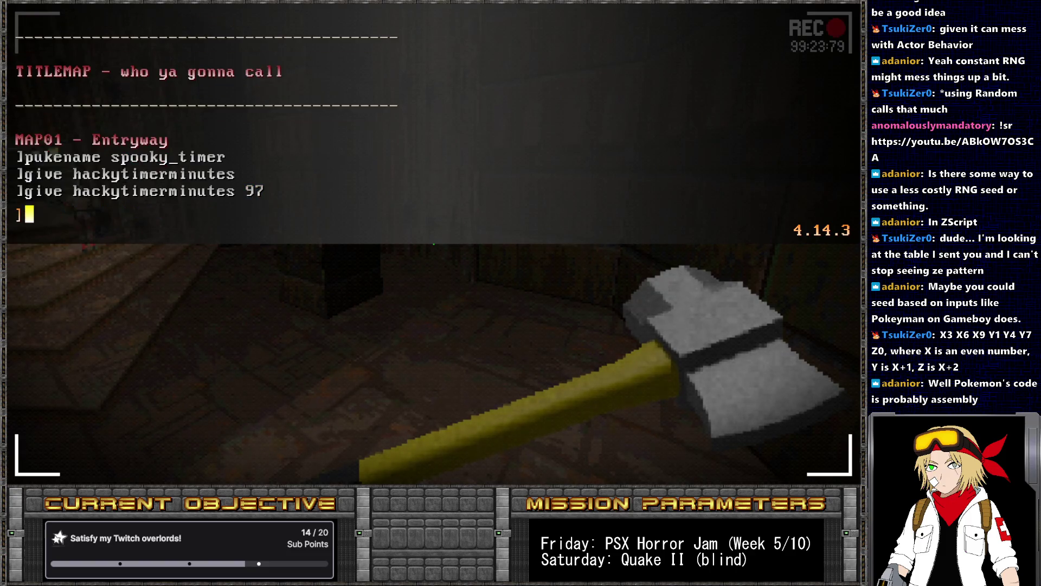
pyautogui.press('`')
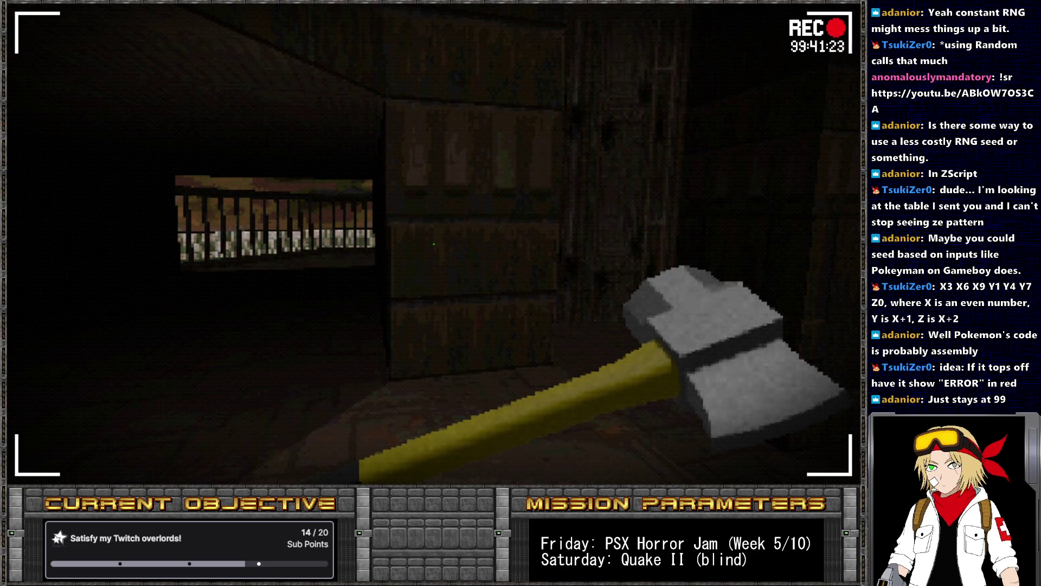
# - Run 'take hackytimerminutes 97' so the REC timer drops back to about 03:06
pyautogui.press('`')
pyautogui.press('Up')
pyautogui.press('BackSpace')
pyautogui.press('BackSpace')
pyautogui.press('BackSpace')
pyautogui.write('97')
pyautogui.press('Home')
pyautogui.press('Delete')
pyautogui.press('Delete')
pyautogui.press('Delete')
pyautogui.write('take')
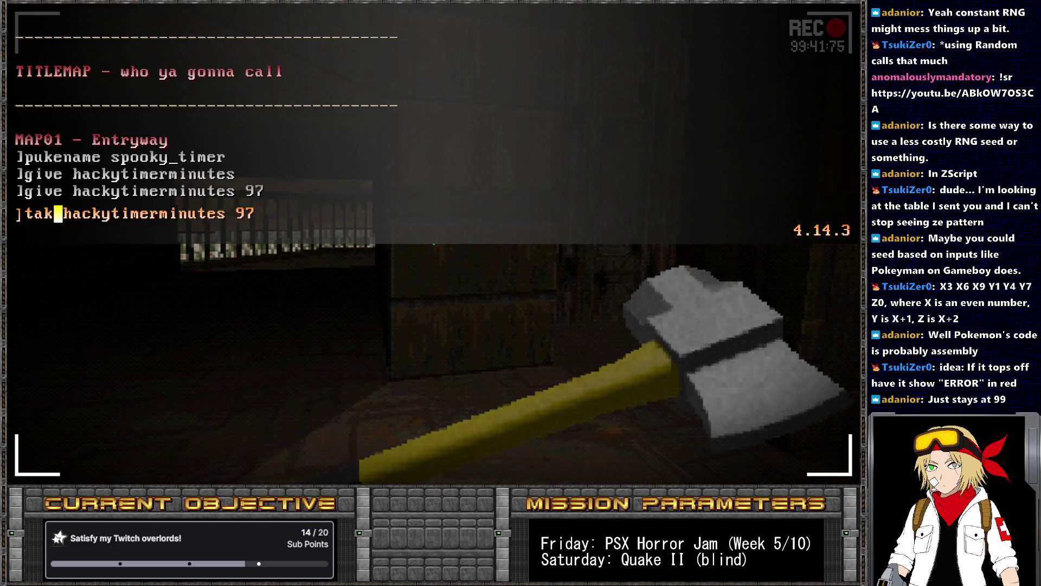
pyautogui.press('Return')
pyautogui.press('`')
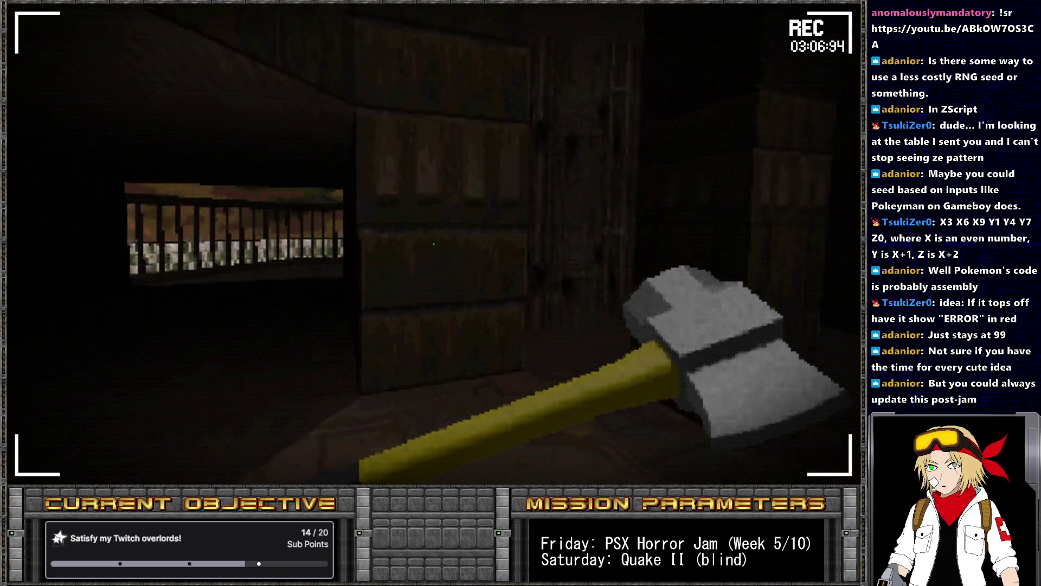
# - Start a new game on the King's Metro Transit Station map from the main menu
pyautogui.scroll(-2, 434, 244)
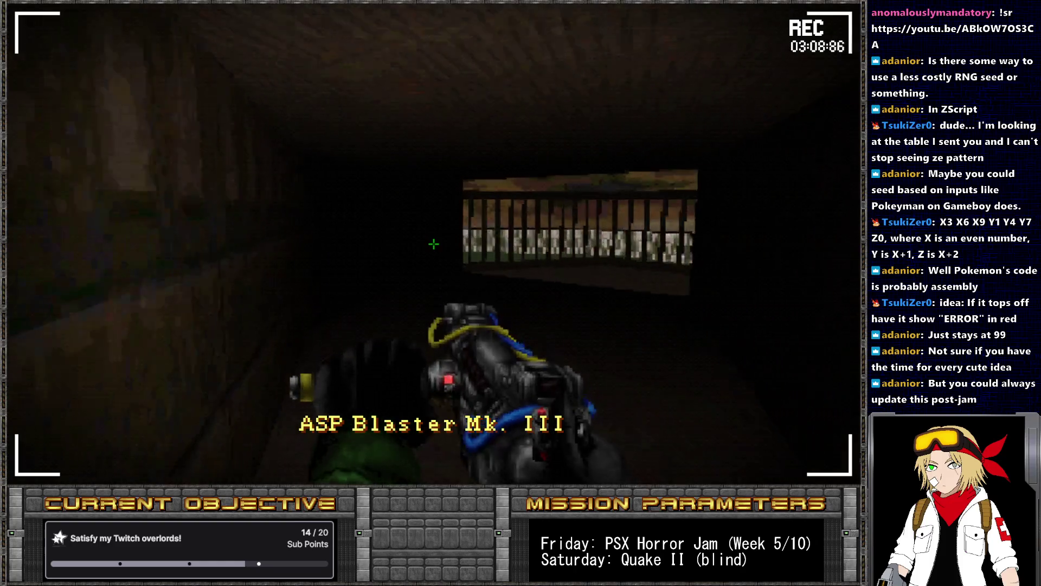
pyautogui.press('Escape')
pyautogui.press('Return')
pyautogui.press('Down')
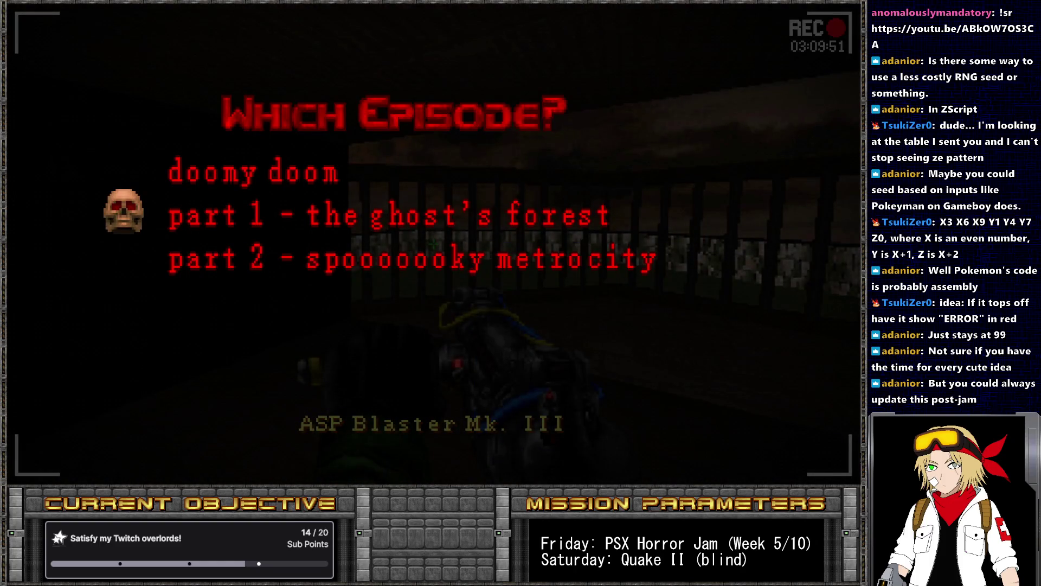
pyautogui.press('Escape')
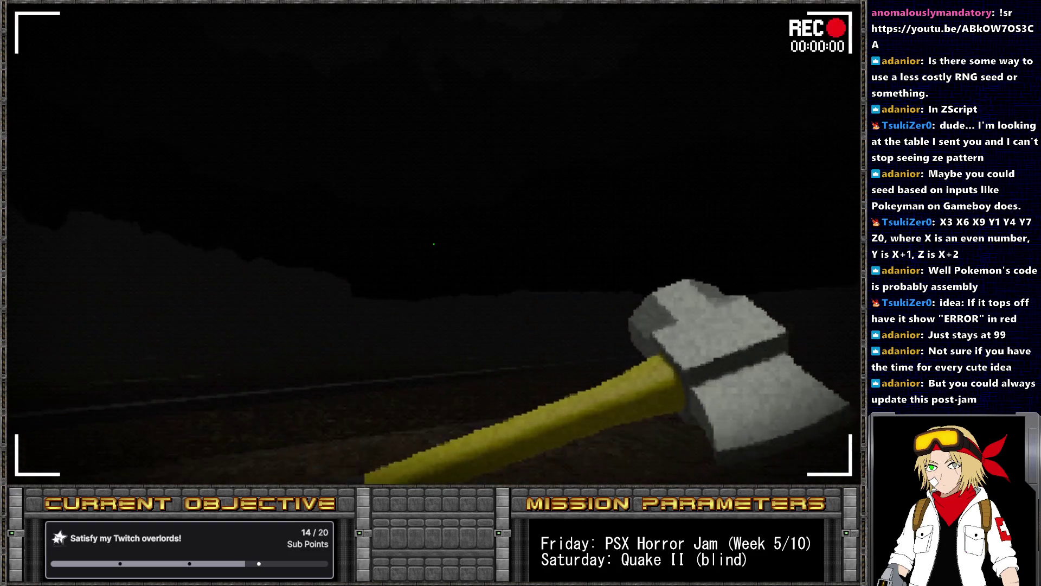
# - Run 'pukename spooky_timer' in the console to restart the REC timer from zero
pyautogui.scroll(-2, 434, 244)
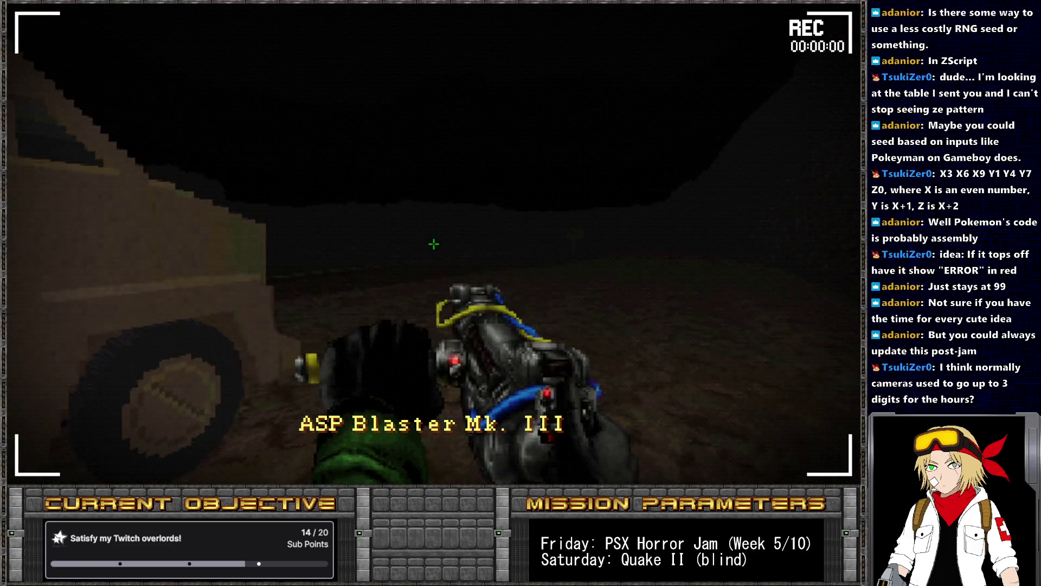
pyautogui.press('`')
pyautogui.write('pukename spooky_timer')
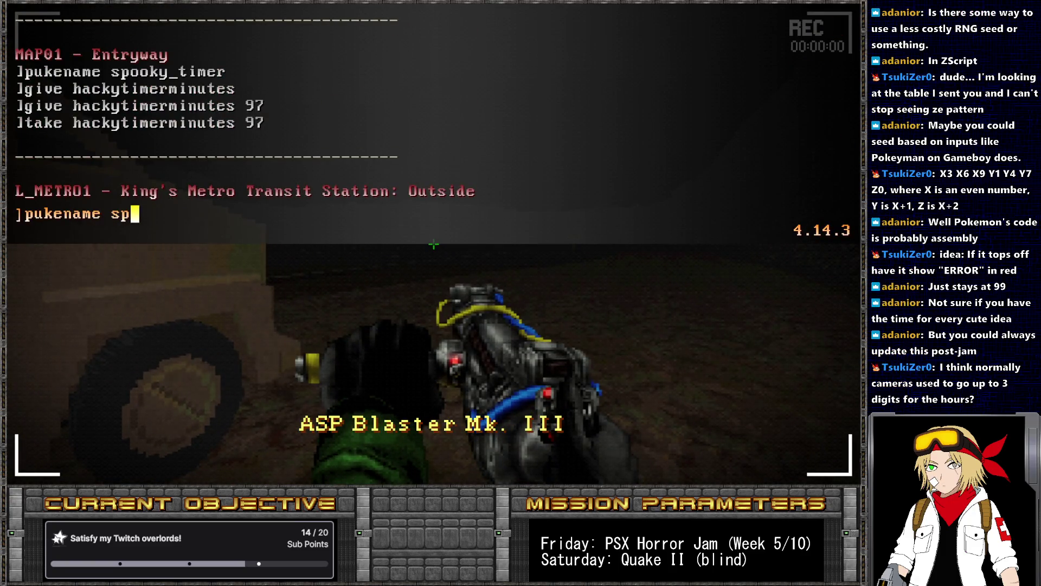
pyautogui.press('Return')
pyautogui.press('`')
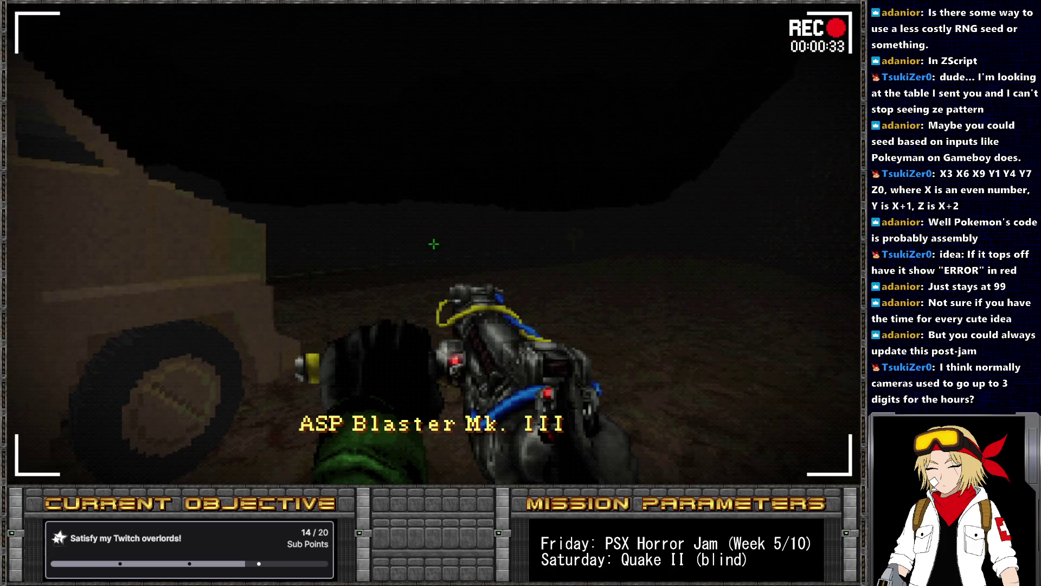
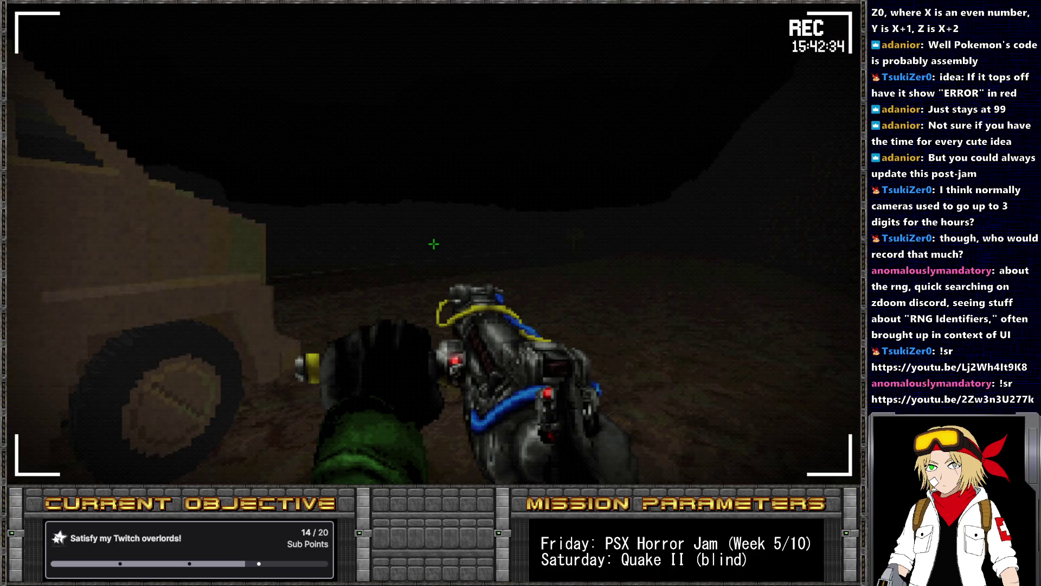
# - Switch to the Aural Spectrometer G200, walk to the caution sign and read its road-closed warning
pyautogui.press('2')
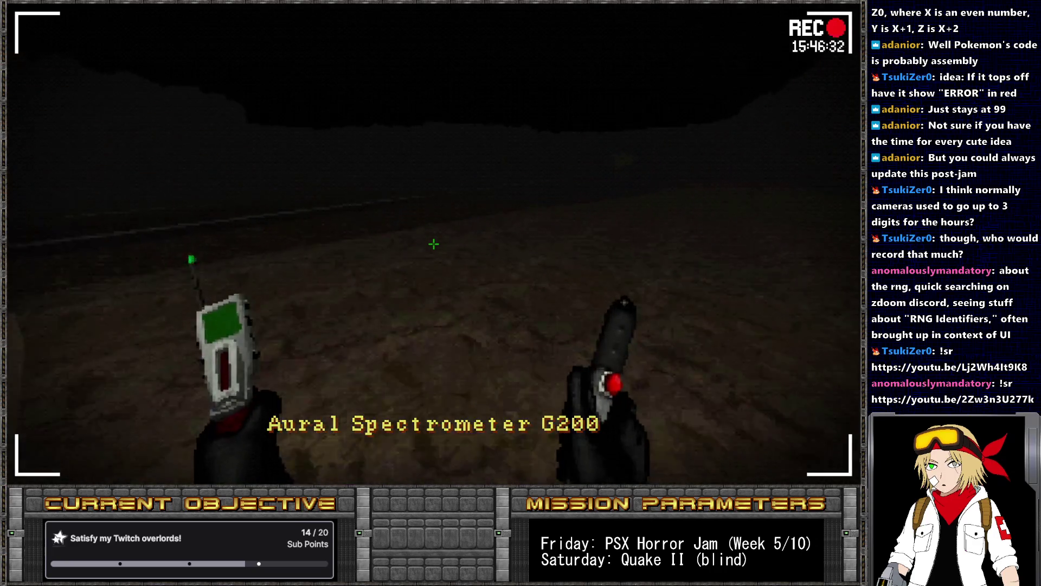
pyautogui.press('1')
pyautogui.press('w')
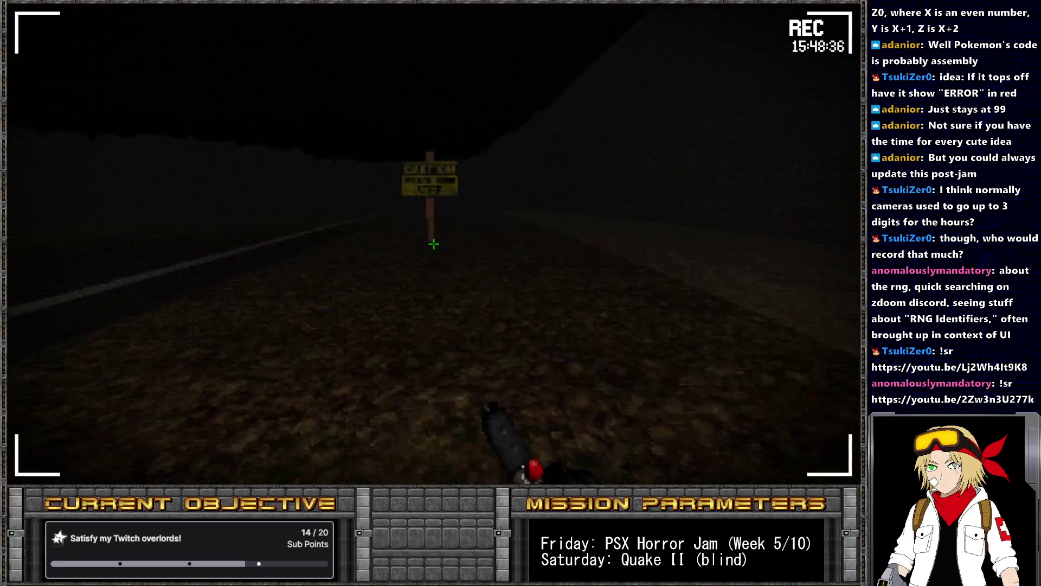
pyautogui.press('e')
# - Walk along the road past the signpost and parked car toward the rockfall by the fence
pyautogui.press('1')
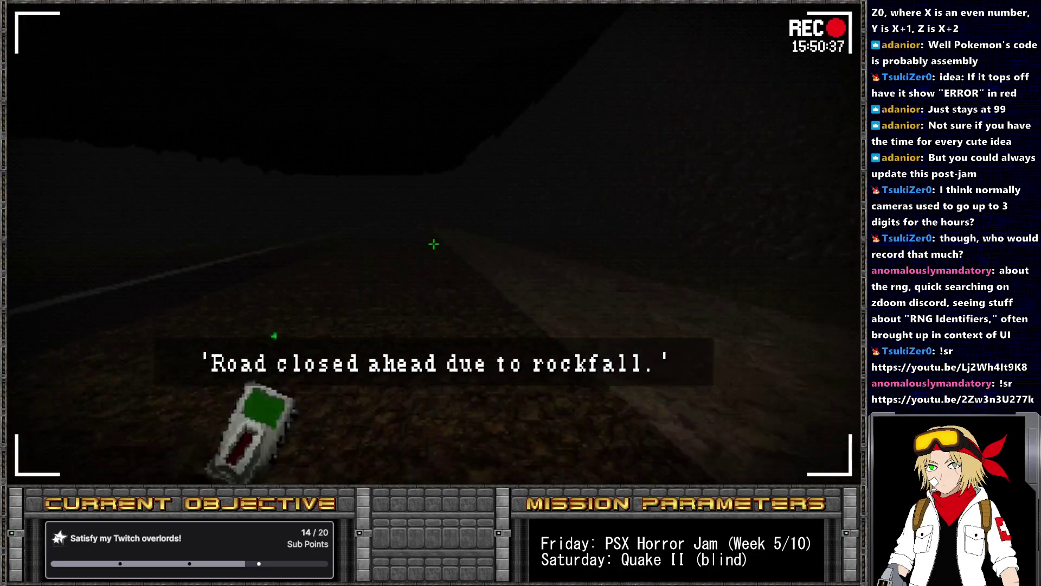
pyautogui.press('w')
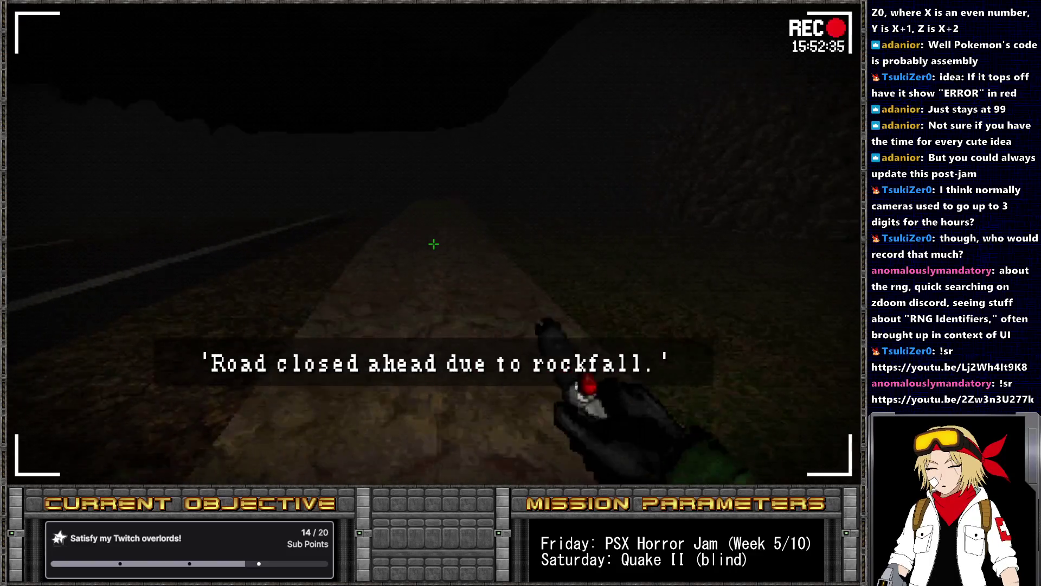
pyautogui.press('w')
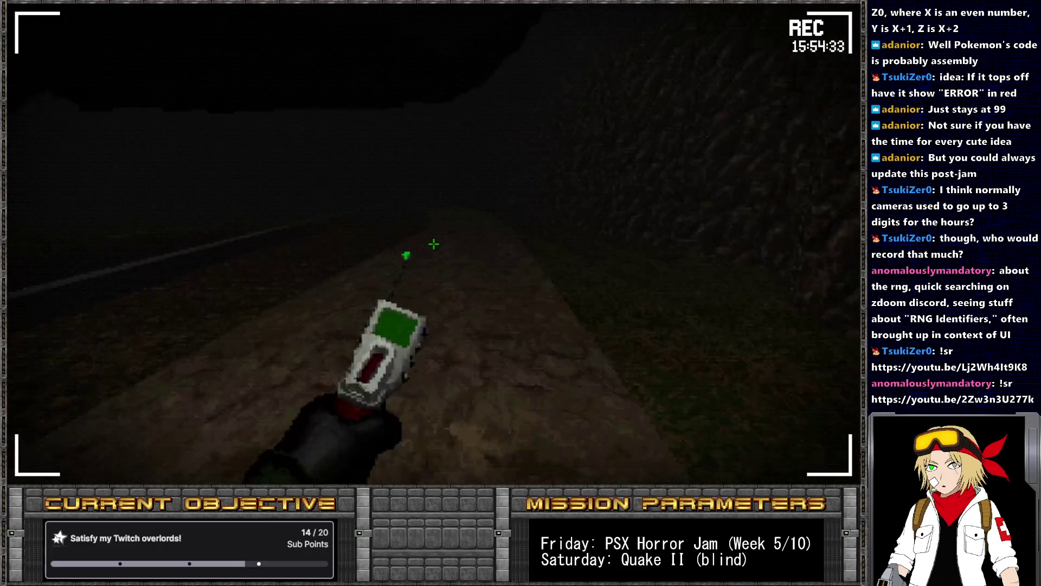
pyautogui.press('1')
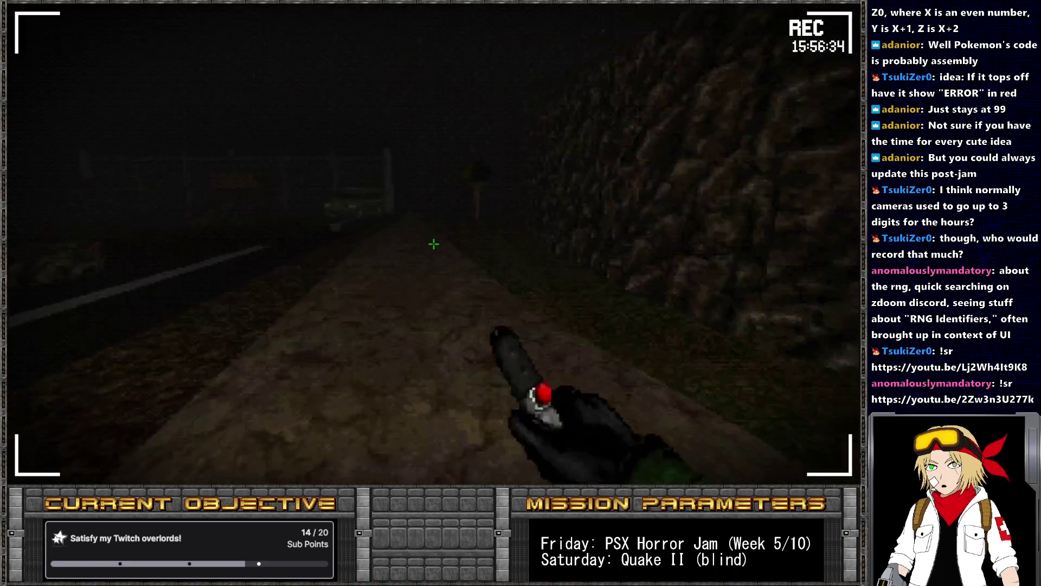
pyautogui.press('w')
pyautogui.press('w')
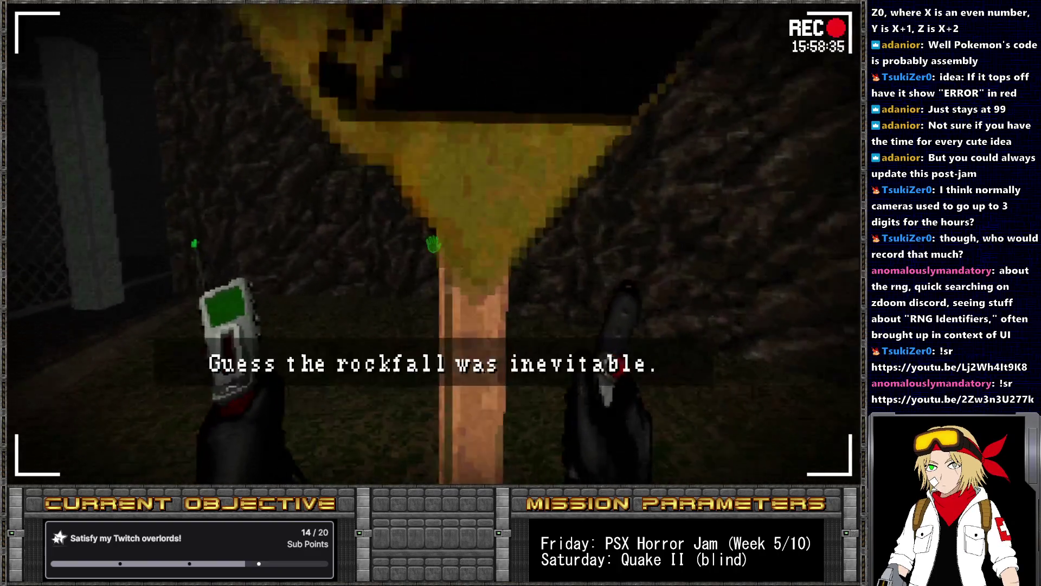
pyautogui.press('w')
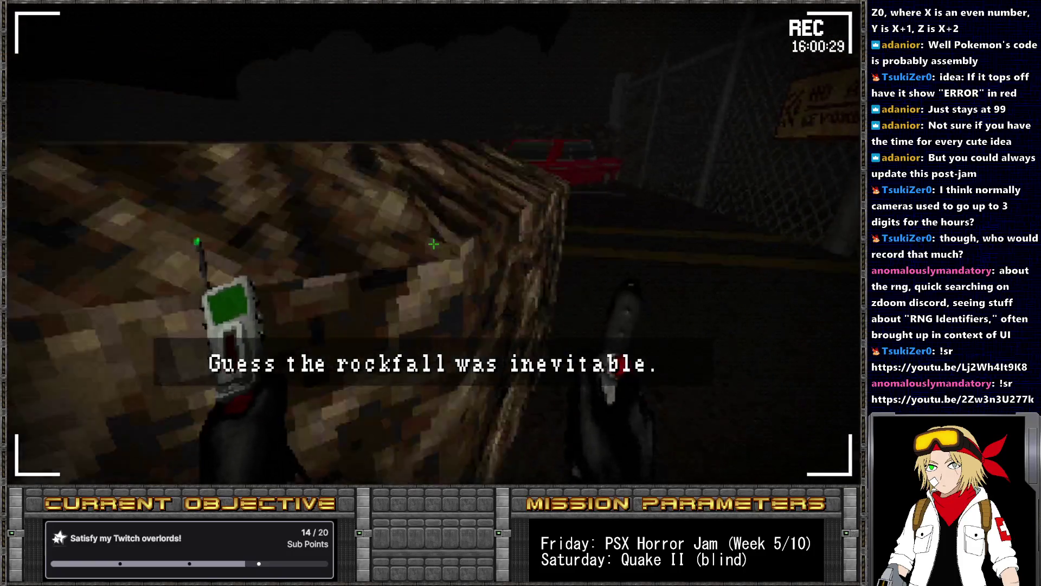
pyautogui.press('w')
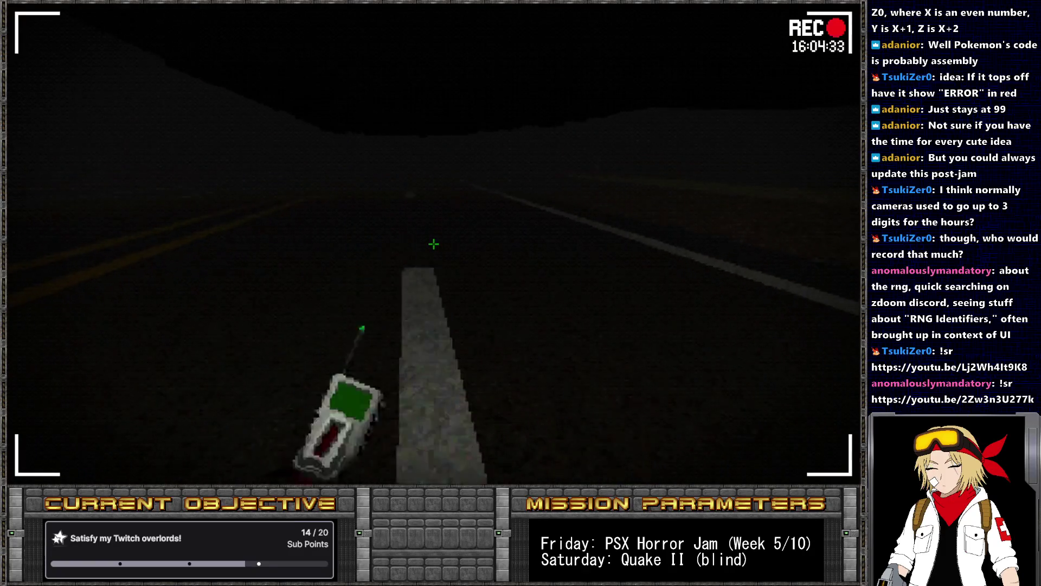
# - Toggle the flashlight near the dirt mound, trigger the van's message, then return to SLADE
pyautogui.press('2')
pyautogui.press('w')
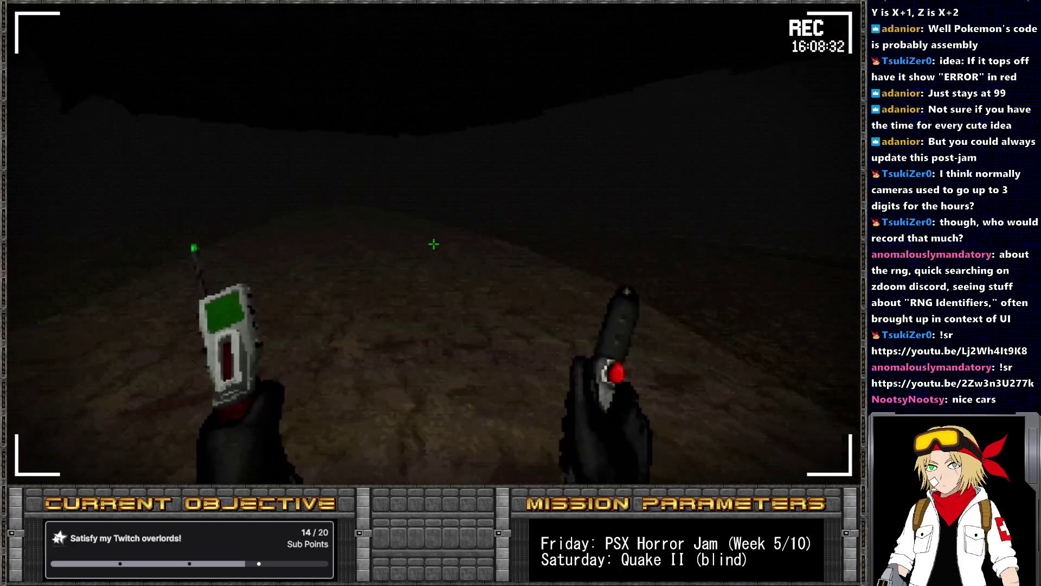
pyautogui.press('2')
pyautogui.press('2')
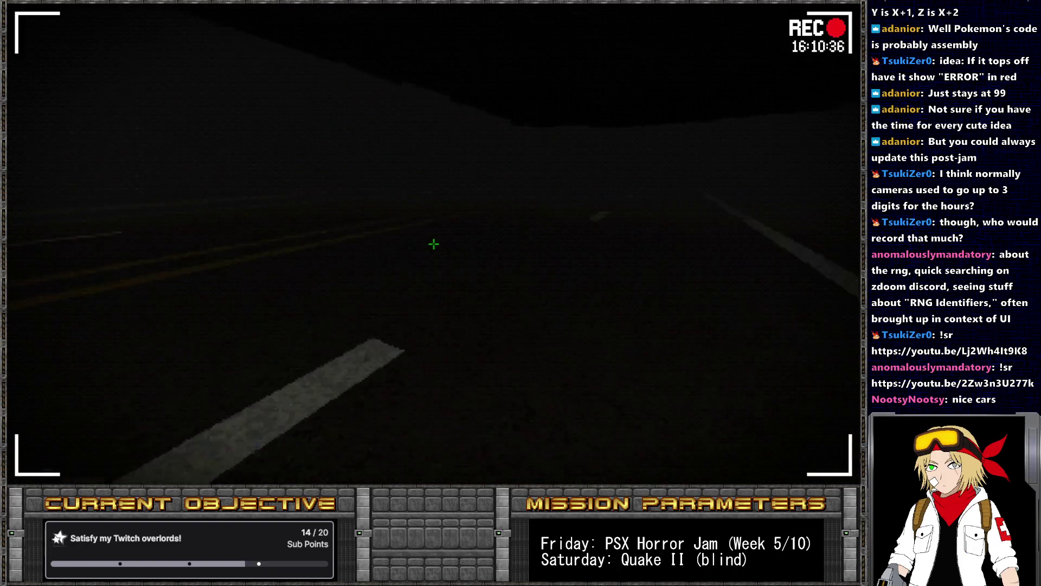
pyautogui.press('2')
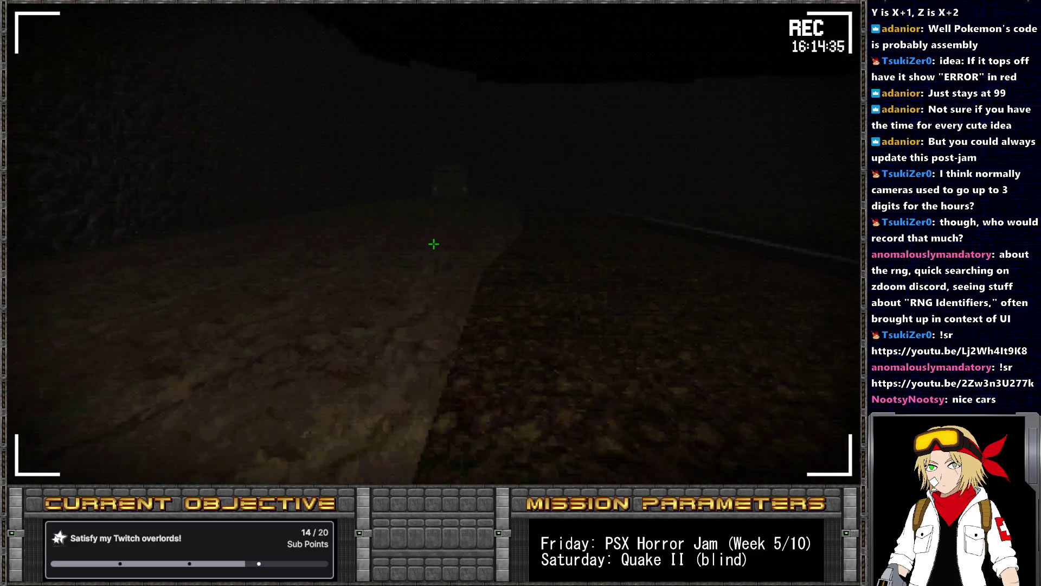
pyautogui.press('2')
pyautogui.press('e')
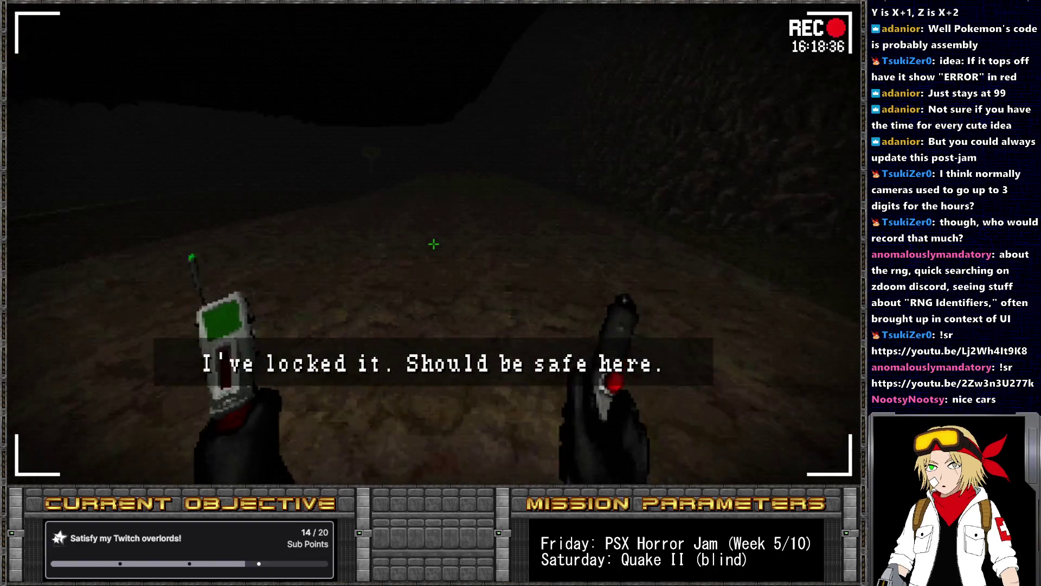
pyautogui.scroll(-2, 434, 244)
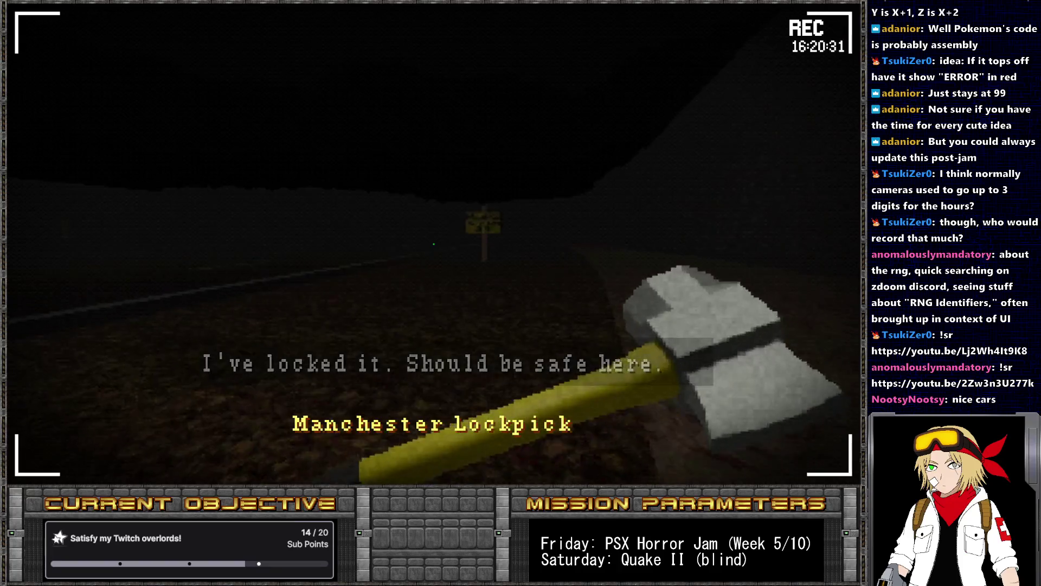
pyautogui.hotkey('alt', 'Tab')
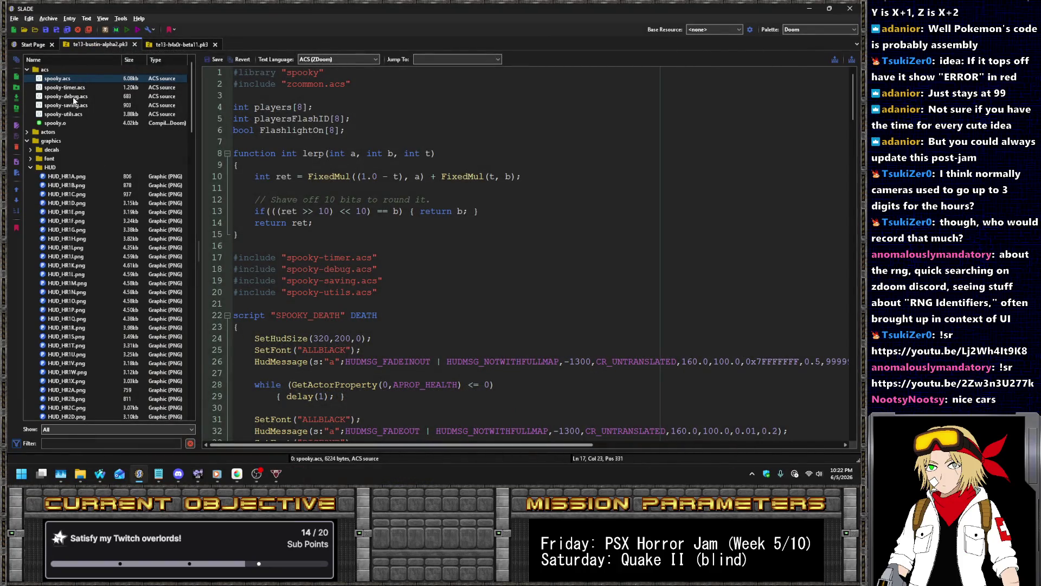
# - Read through spooky-timer.acs's HackyTimer counting loop, then open decorate.txt with its HackyTimer counters
pyautogui.click(72, 89)
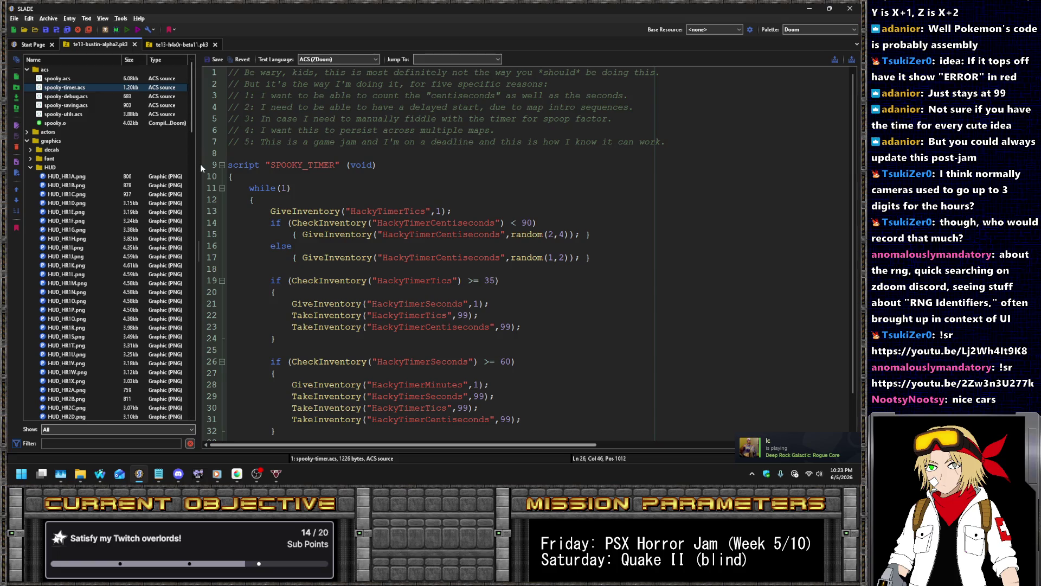
pyautogui.scroll(-2, 517, 313)
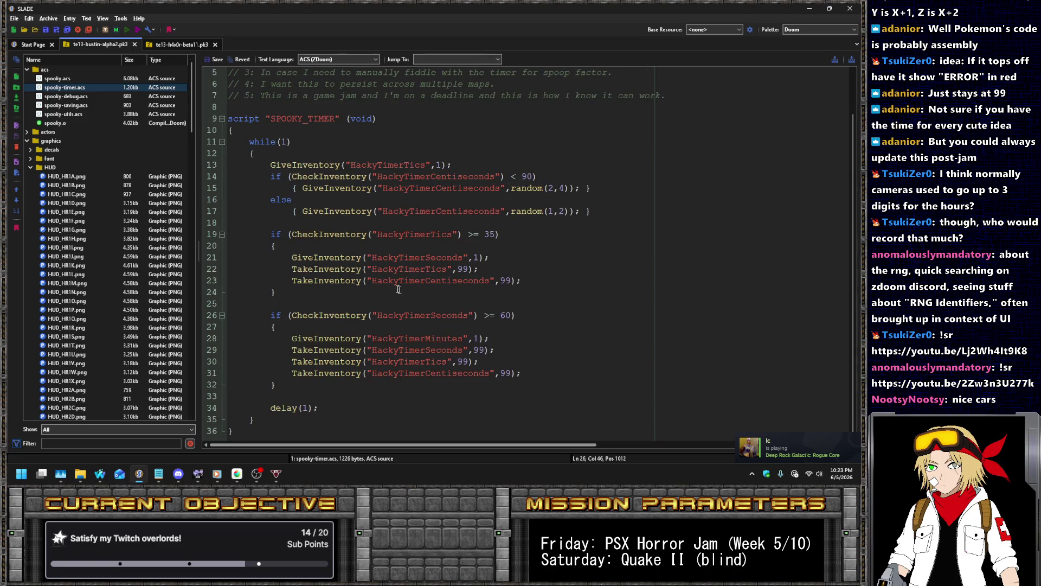
pyautogui.scroll(-20, 103, 213)
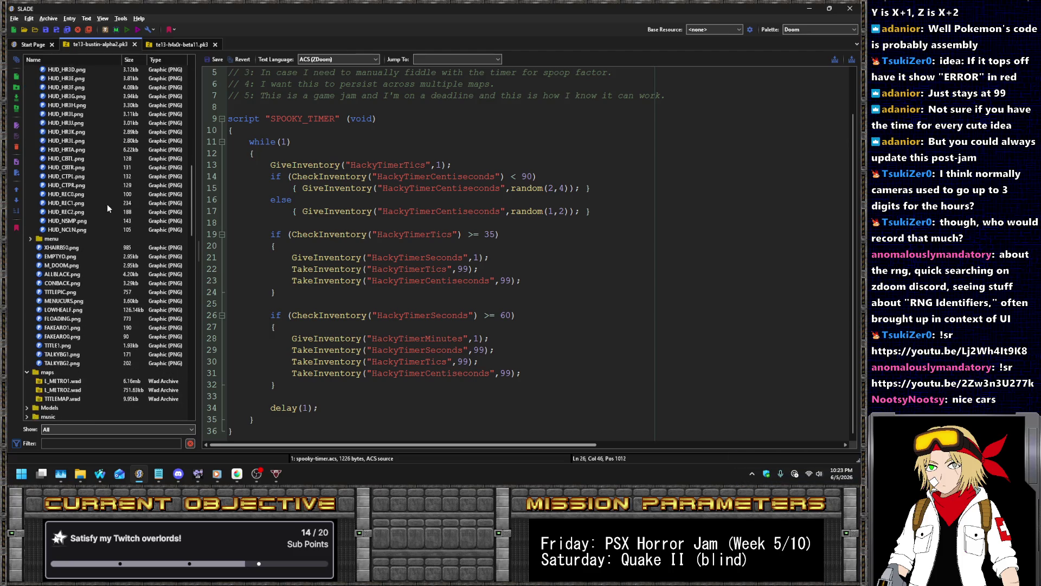
pyautogui.scroll(-15, 111, 204)
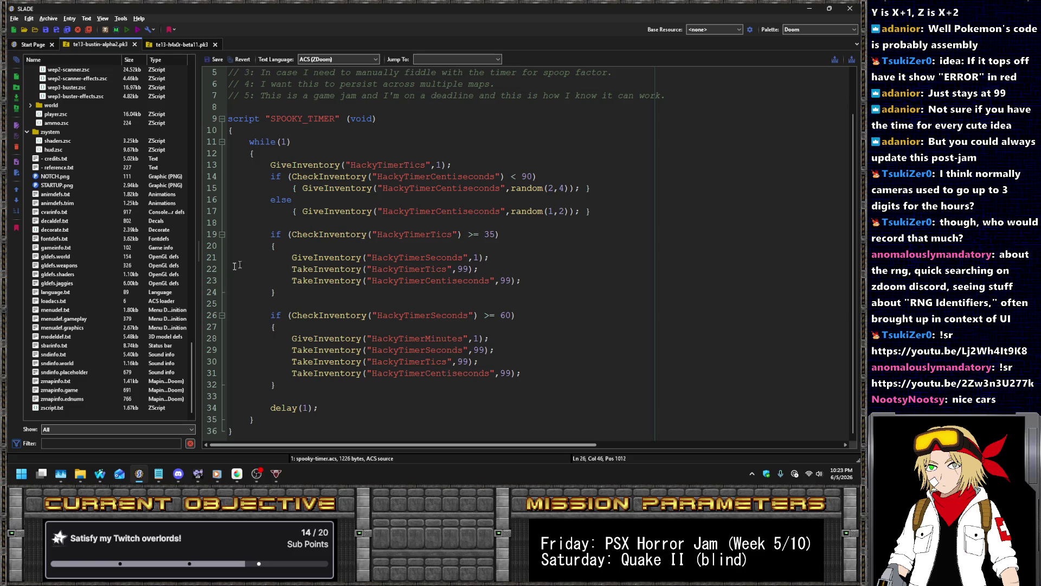
pyautogui.click(54, 232)
# - Copy the HackyTimerMinutes actor below the timer counters as HackyTimerSlot1 with max amount 9
pyautogui.scroll(-5, 379, 245)
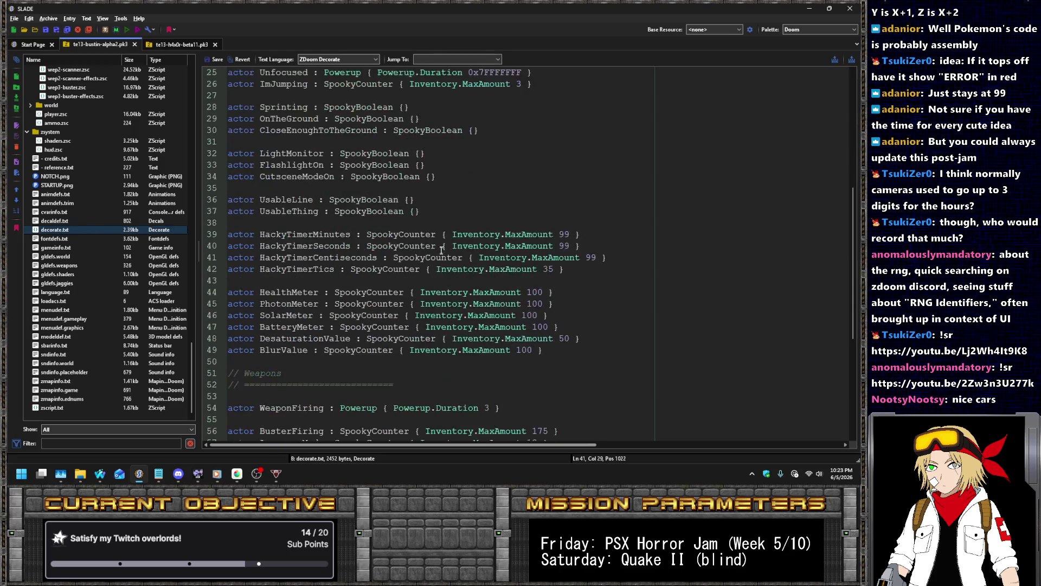
pyautogui.click(579, 271)
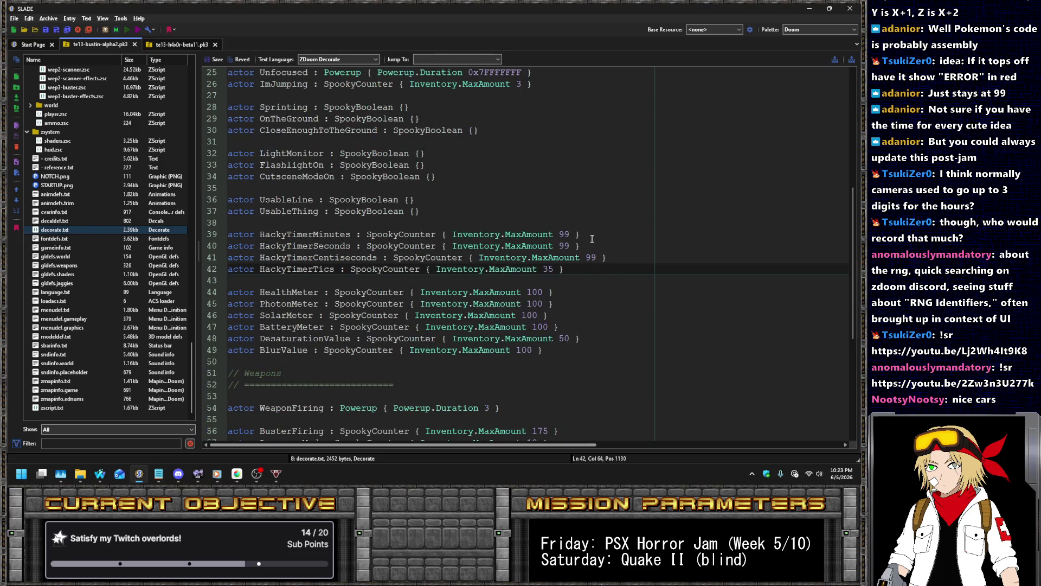
pyautogui.moveTo(592, 241); pyautogui.dragTo(589, 223)
pyautogui.hotkey('ctrl', 'c')
pyautogui.click(587, 266)
pyautogui.press('Return')
pyautogui.hotkey('ctrl', 'v')
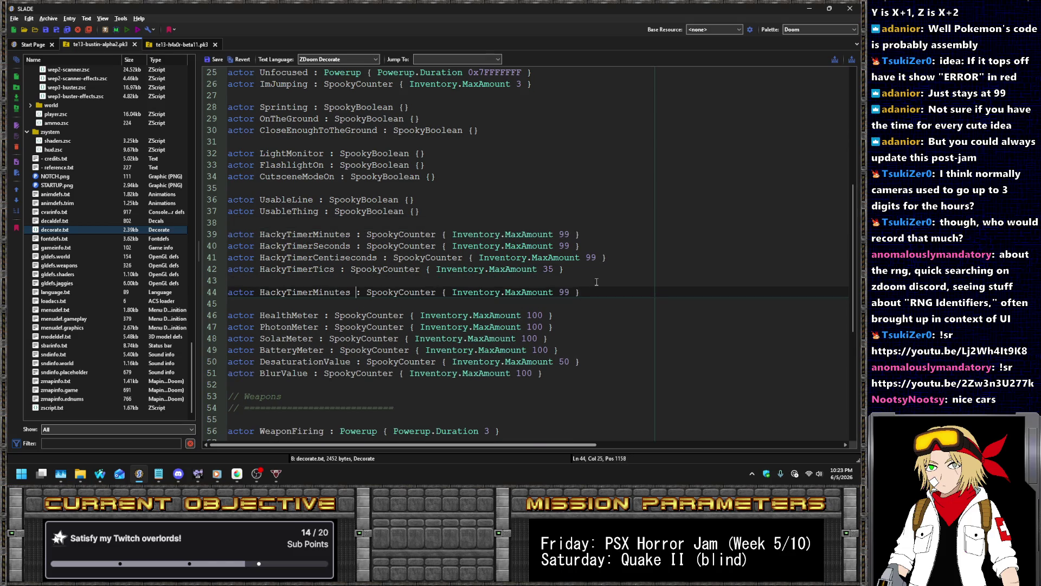
pyautogui.press('BackSpace')
pyautogui.press('BackSpace')
pyautogui.press('BackSpace')
pyautogui.write('Slot1')
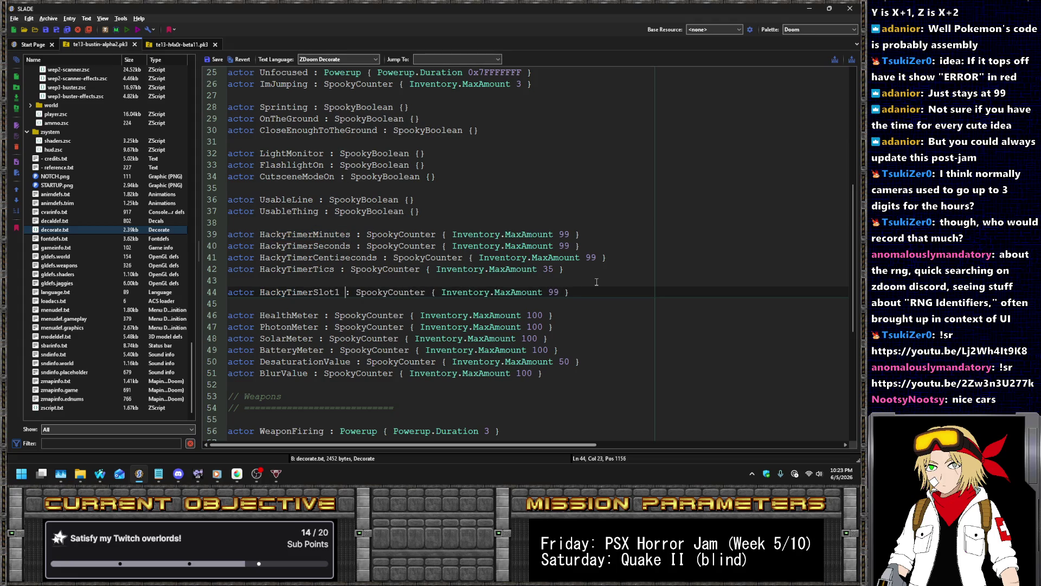
pyautogui.hotkey('ctrl', 'Right')
pyautogui.press('Delete')
# - Duplicate the HackyTimerSlot1 line into several additional copies
pyautogui.hotkey('shift', 'Up')
pyautogui.hotkey('ctrl', 'c')
pyautogui.press('Right')
pyautogui.hotkey('ctrl', 'v')
pyautogui.hotkey('ctrl', 'v')
pyautogui.hotkey('ctrl', 'v')
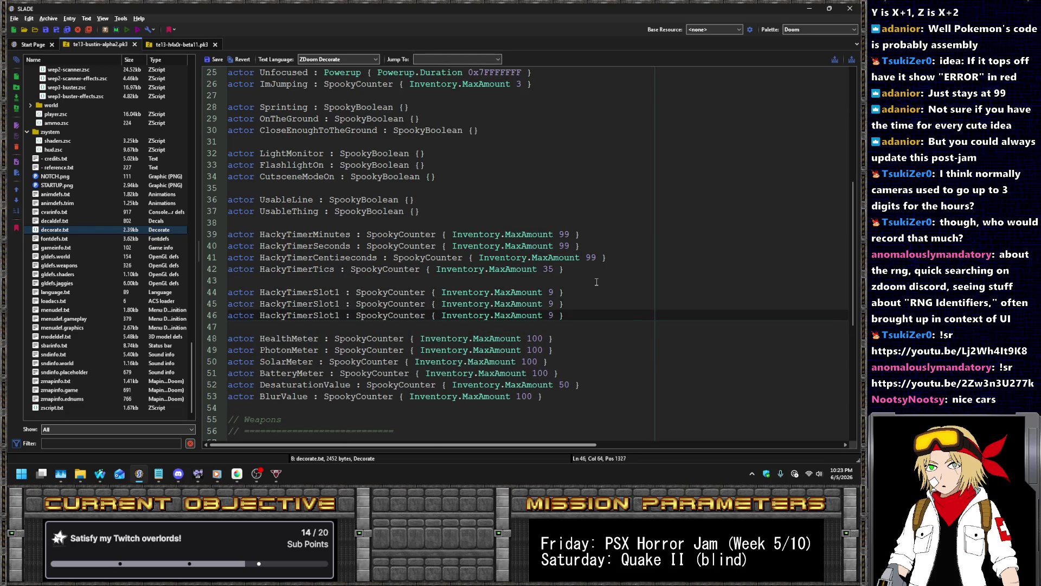
pyautogui.hotkey('ctrl', 'v')
pyautogui.hotkey('ctrl', 'v')
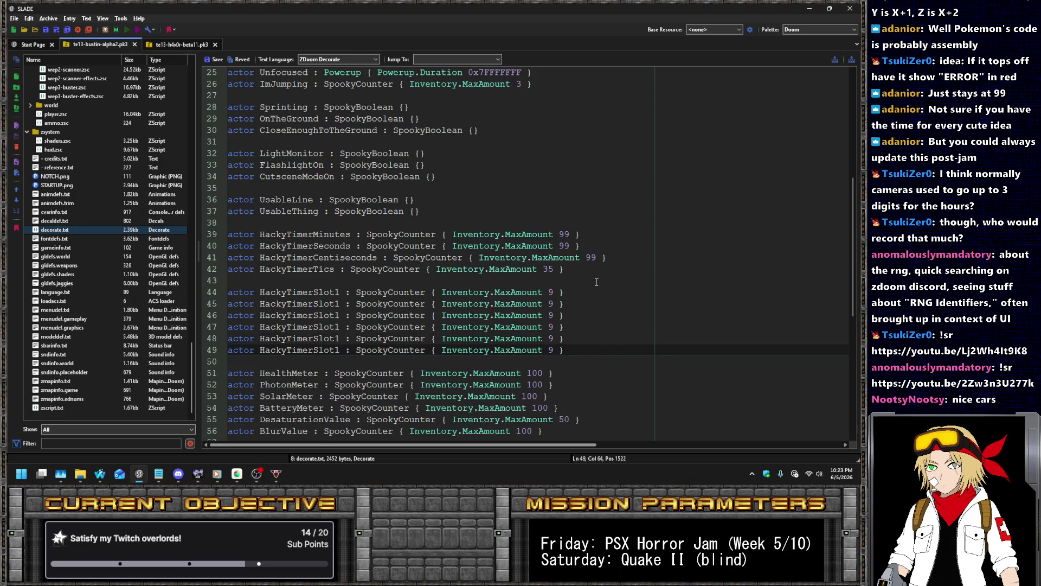
pyautogui.press('Up')
pyautogui.press('Up')
pyautogui.press('Up')
pyautogui.press('Home')
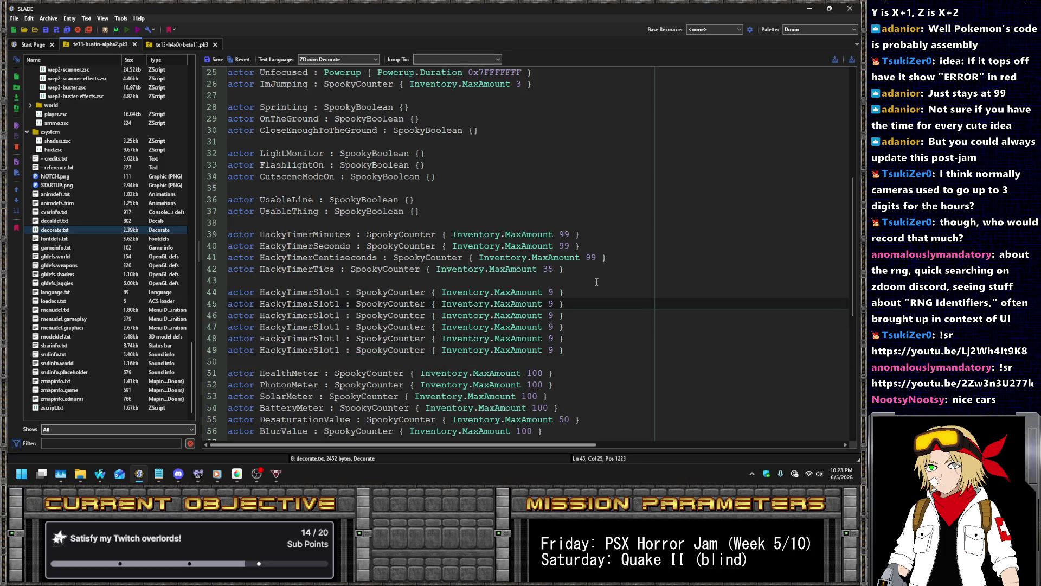
# - Renumber the copied lines so the actors run through HackyTimerSlot6
pyautogui.press('Down')
pyautogui.press('Left')
pyautogui.press('Delete')
pyautogui.write('3')
pyautogui.press('Down')
pyautogui.press('Left')
pyautogui.press('Delete')
pyautogui.write('4')
pyautogui.press('Down')
pyautogui.press('Left')
pyautogui.press('Delete')
pyautogui.write('5')
pyautogui.press('Down')
pyautogui.press('Left')
pyautogui.press('Delete')
pyautogui.write('6')
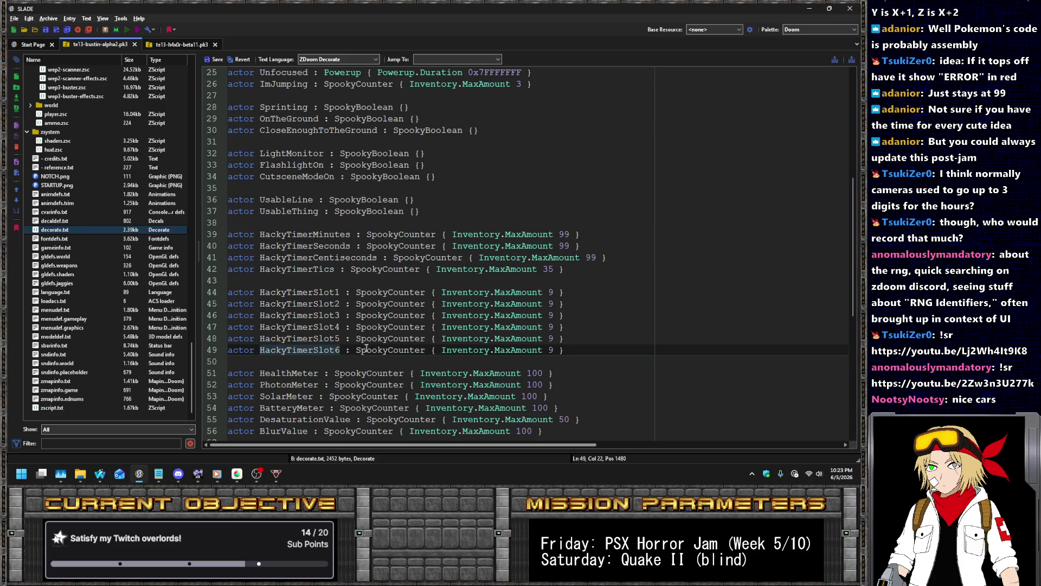
# - Save decorate.txt and begin a new actor line above the slot counters
pyautogui.press('Up')
pyautogui.press('Up')
pyautogui.press('Up')
pyautogui.click(211, 61)
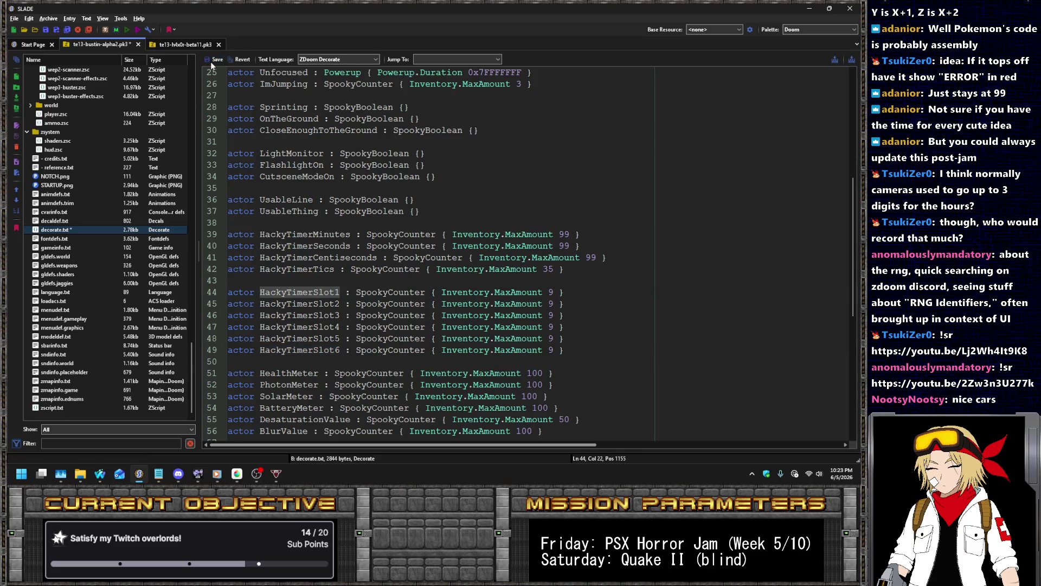
pyautogui.click(308, 282)
pyautogui.press('Return')
pyautogui.write('actor')
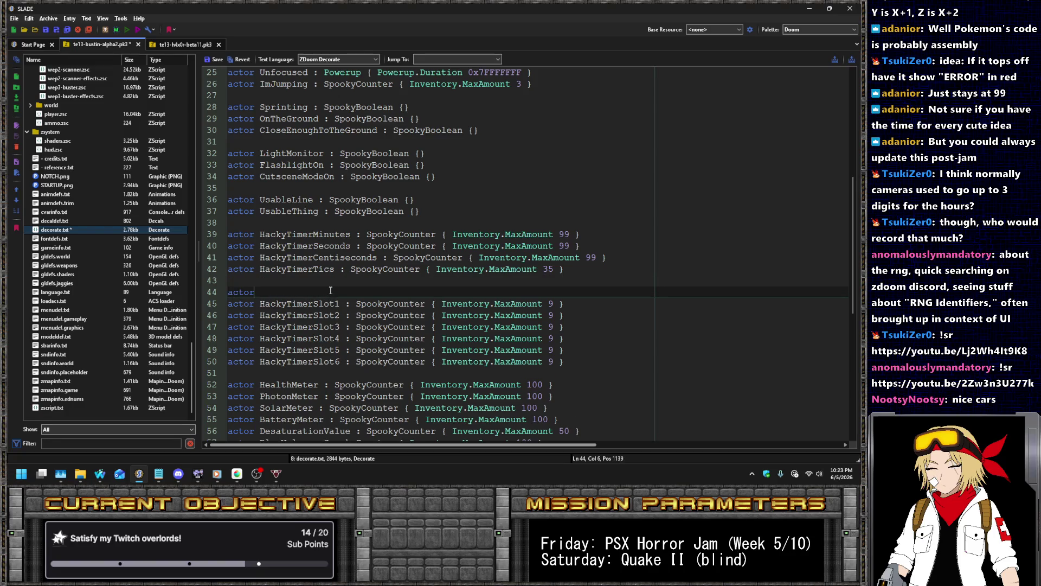